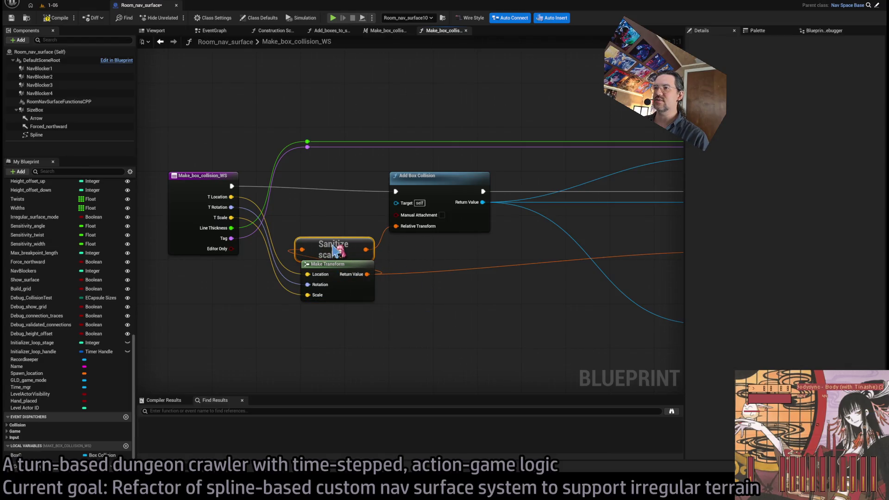
Insert a Branch after the function entry and route its False output into Add Box Collision
{"action": "scroll", "coordinate": [426, 312], "scroll_direction": "down", "scroll_amount": 7}
{"action": "left_click_drag", "start_coordinate": [500, 186], "coordinate": [306, 289]}
{"action": "scroll", "coordinate": [297, 258], "scroll_direction": "up", "scroll_amount": 5}
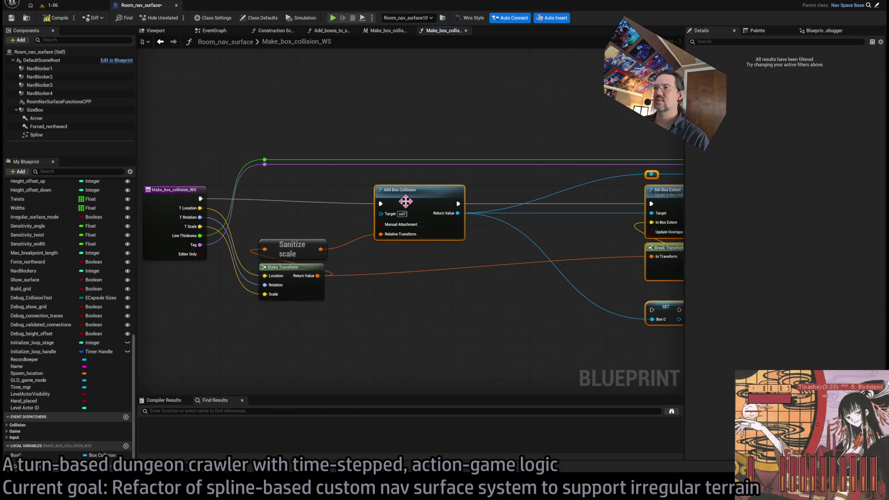
{"action": "scroll", "coordinate": [408, 198], "scroll_direction": "up", "scroll_amount": 1}
{"action": "mouse_move", "coordinate": [311, 277]}
{"action": "left_mouse_down"}
{"action": "mouse_move", "coordinate": [403, 229]}
{"action": "mouse_move", "coordinate": [407, 212]}
{"action": "left_mouse_up"}
{"action": "left_click_drag", "start_coordinate": [453, 232], "coordinate": [439, 177]}
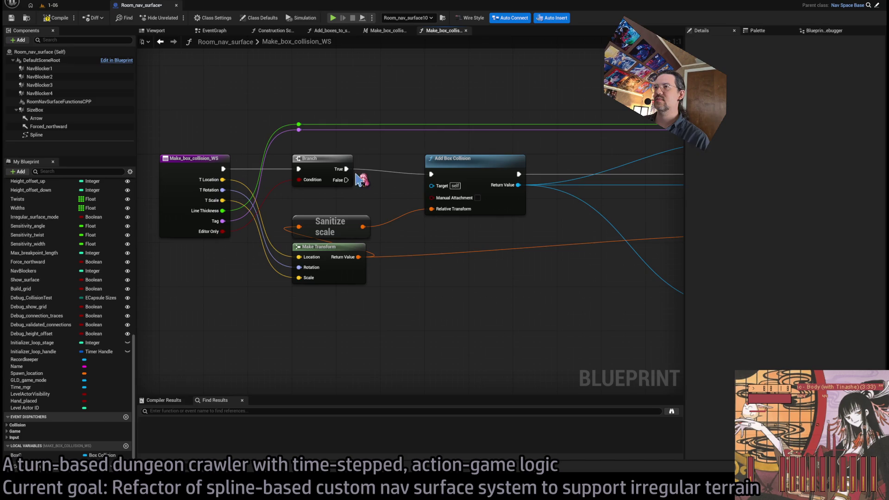
{"action": "left_click_drag", "start_coordinate": [350, 169], "coordinate": [347, 180]}
{"action": "mouse_move", "coordinate": [457, 175]}
{"action": "left_mouse_down"}
{"action": "mouse_move", "coordinate": [477, 295]}
{"action": "mouse_move", "coordinate": [465, 302]}
{"action": "left_mouse_up"}
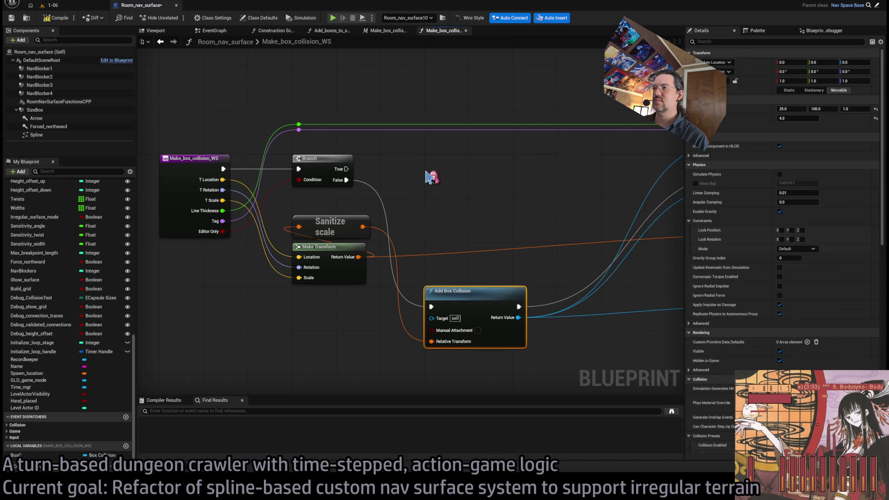
Duplicate Add Box Collision and wire the Branch's True output to the copy
{"action": "key", "text": "ctrl+c"}
{"action": "key", "text": "ctrl+v"}
{"action": "left_click_drag", "start_coordinate": [445, 172], "coordinate": [444, 162]}
{"action": "mouse_move", "coordinate": [346, 169]}
{"action": "left_mouse_down"}
{"action": "mouse_move", "coordinate": [433, 178]}
{"action": "mouse_move", "coordinate": [348, 160]}
{"action": "left_mouse_up"}
{"action": "left_click", "coordinate": [435, 302]}
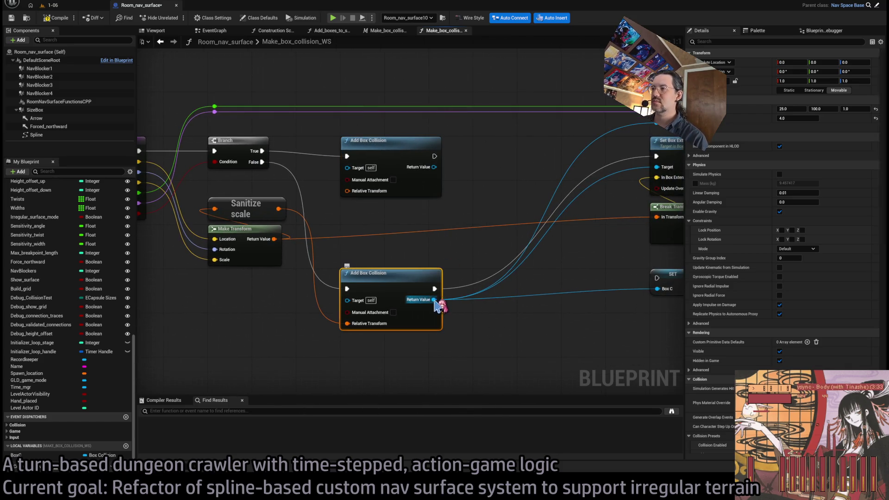
Save the lower Add Box Collision's return value in a Box C setter, duplicated for the upper branch
{"action": "left_click", "coordinate": [69, 455]}
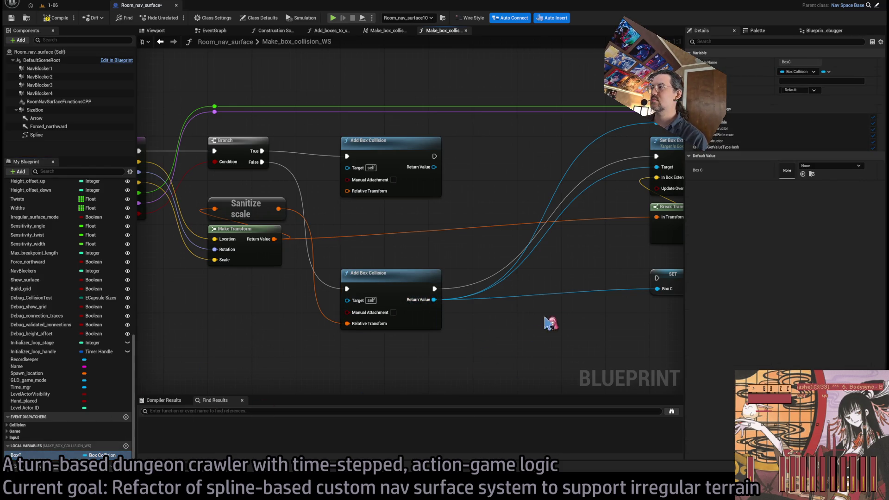
{"action": "left_click_drag", "start_coordinate": [544, 327], "coordinate": [444, 315]}
{"action": "mouse_move", "coordinate": [560, 261]}
{"action": "left_mouse_down"}
{"action": "mouse_move", "coordinate": [389, 267]}
{"action": "mouse_move", "coordinate": [412, 171]}
{"action": "mouse_move", "coordinate": [389, 180]}
{"action": "mouse_move", "coordinate": [414, 172]}
{"action": "mouse_move", "coordinate": [577, 184]}
{"action": "left_mouse_up"}
{"action": "key", "text": "ctrl+w"}
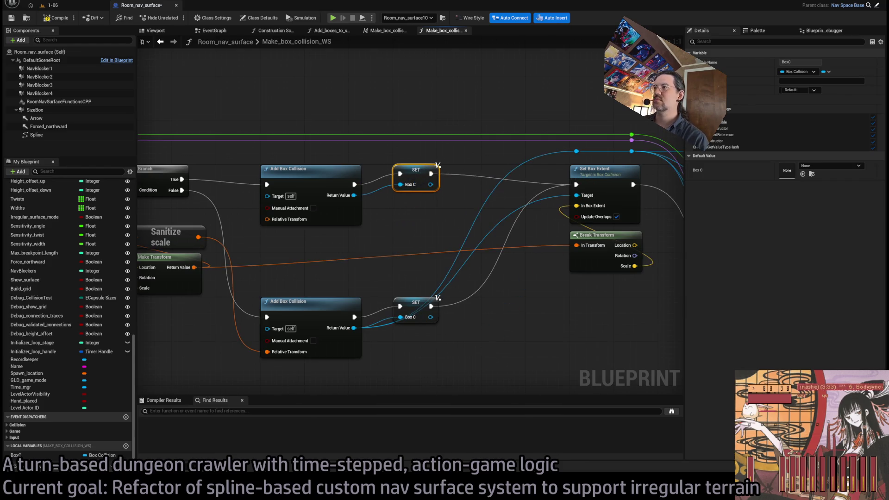
Wire a Box C getter into Set Box Extent's Target, placed beside Break Transform
{"action": "left_click_drag", "start_coordinate": [16, 455], "coordinate": [517, 178]}
{"action": "mouse_move", "coordinate": [447, 170]}
{"action": "left_mouse_down"}
{"action": "mouse_move", "coordinate": [408, 206]}
{"action": "mouse_move", "coordinate": [446, 255]}
{"action": "mouse_move", "coordinate": [479, 258]}
{"action": "mouse_move", "coordinate": [517, 179]}
{"action": "left_mouse_up"}
{"action": "left_click_drag", "start_coordinate": [537, 218], "coordinate": [536, 240]}
{"action": "mouse_move", "coordinate": [500, 259]}
{"action": "left_mouse_down"}
{"action": "mouse_move", "coordinate": [525, 231]}
{"action": "mouse_move", "coordinate": [517, 225]}
{"action": "left_mouse_up"}
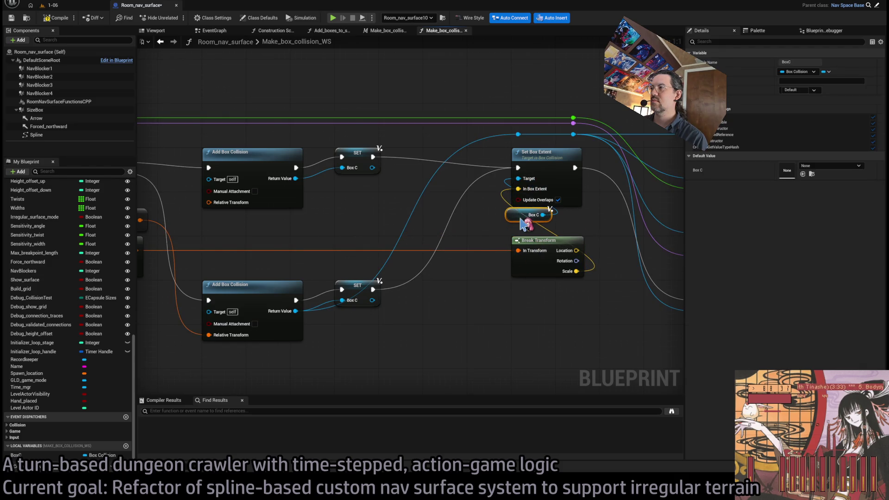
{"action": "scroll", "coordinate": [435, 236], "scroll_direction": "down", "scroll_amount": 2}
{"action": "scroll", "coordinate": [444, 234], "scroll_direction": "down", "scroll_amount": 2}
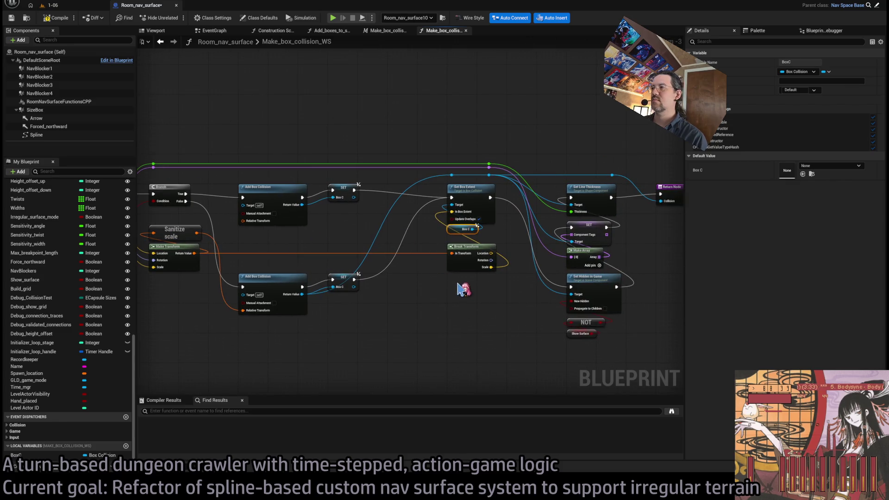
{"action": "left_click", "coordinate": [463, 289]}
{"action": "scroll", "coordinate": [462, 289], "scroll_direction": "up", "scroll_amount": 2}
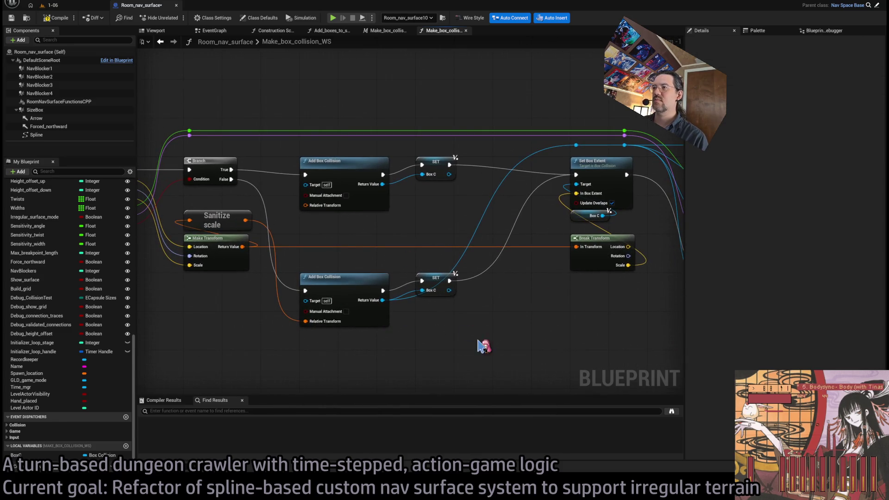
Move the lower collision branch's nodes, including Break Transform, up slightly
{"action": "left_click", "coordinate": [324, 276]}
{"action": "left_click_drag", "start_coordinate": [494, 364], "coordinate": [199, 231]}
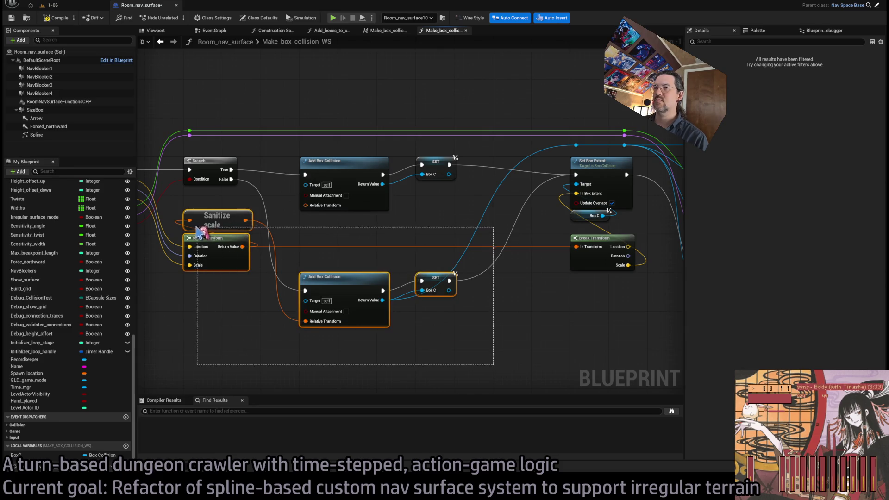
{"action": "left_click", "coordinate": [597, 238], "text": "ctrl"}
{"action": "left_click_drag", "start_coordinate": [348, 280], "coordinate": [348, 270]}
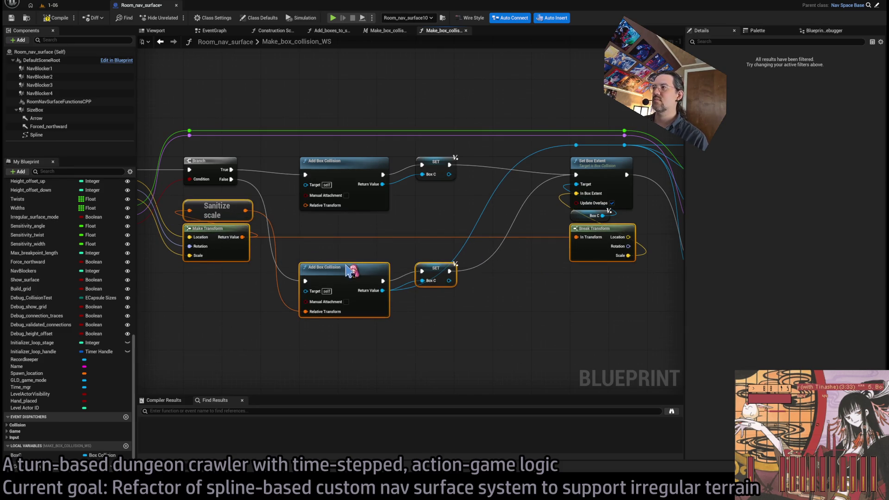
{"action": "left_click", "coordinate": [461, 300]}
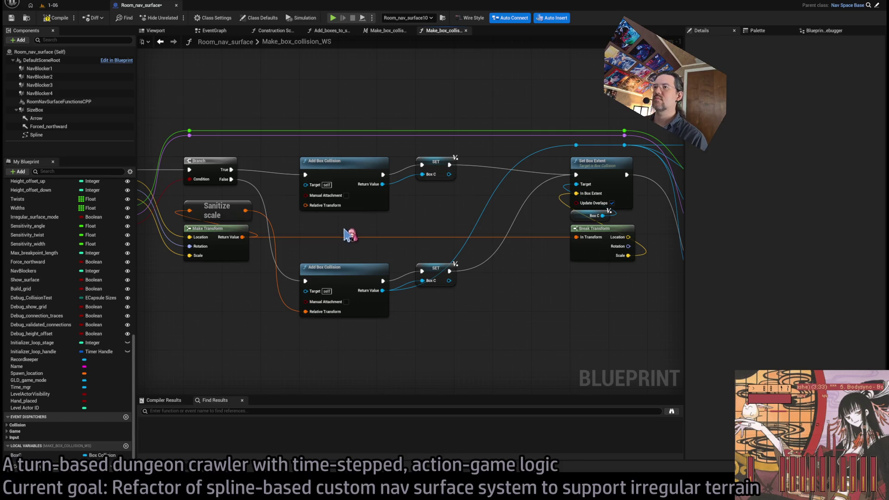
Feed Sanitize scale's transform into the upper Add Box Collision's Relative Transform and search its Details
{"action": "mouse_move", "coordinate": [221, 210]}
{"action": "left_mouse_down"}
{"action": "mouse_move", "coordinate": [300, 318]}
{"action": "mouse_move", "coordinate": [330, 333]}
{"action": "mouse_move", "coordinate": [325, 308]}
{"action": "mouse_move", "coordinate": [222, 211]}
{"action": "mouse_move", "coordinate": [326, 212]}
{"action": "left_mouse_up"}
{"action": "left_click", "coordinate": [342, 162]}
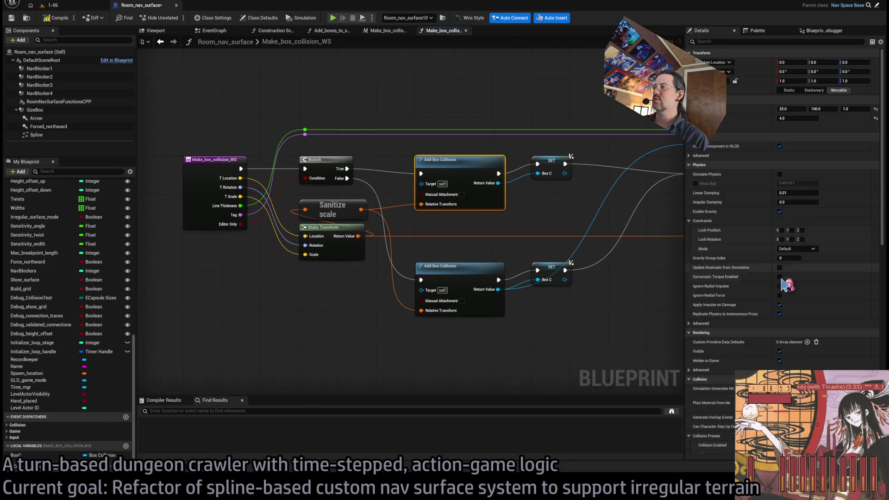
{"action": "left_click", "coordinate": [725, 42]}
{"action": "type", "text": "edit"}
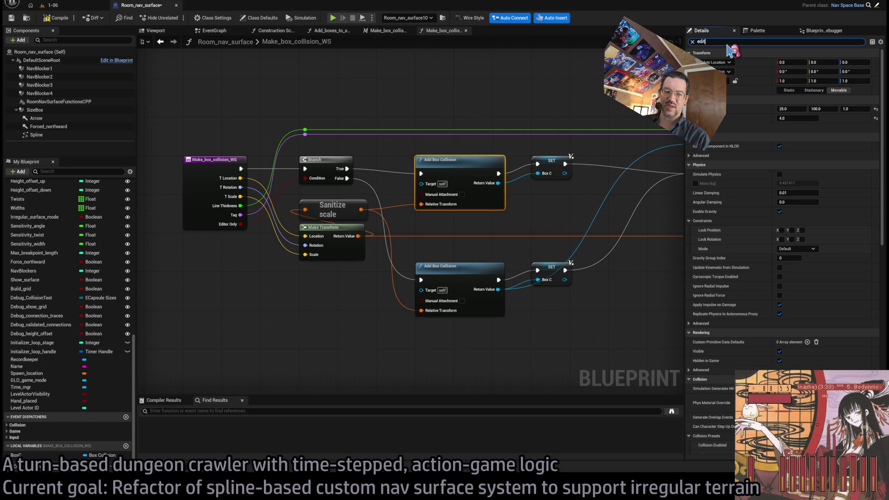
{"action": "type", "text": "or"}
{"action": "left_click", "coordinate": [491, 87]}
{"action": "left_click_drag", "start_coordinate": [480, 193], "coordinate": [411, 197]}
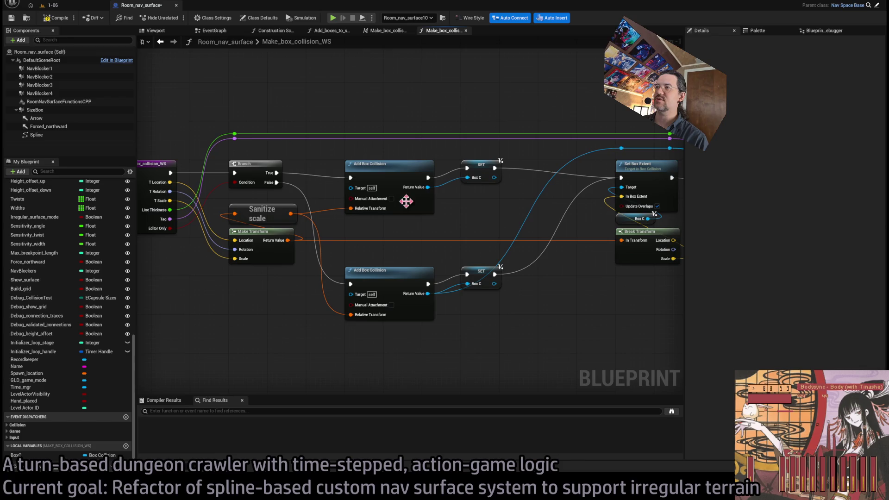
Wire Box C into the targets of Set Line Thickness and Set Hidden in Game
{"action": "mouse_move", "coordinate": [567, 216]}
{"action": "left_mouse_down"}
{"action": "mouse_move", "coordinate": [470, 221]}
{"action": "mouse_move", "coordinate": [390, 145]}
{"action": "mouse_move", "coordinate": [390, 123]}
{"action": "left_mouse_up"}
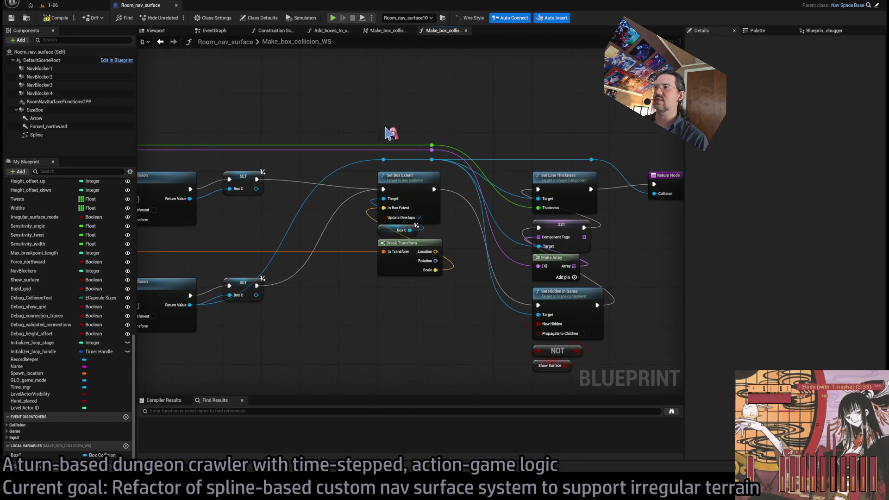
{"action": "left_click_drag", "start_coordinate": [465, 256], "coordinate": [415, 220]}
{"action": "left_click", "coordinate": [351, 194]}
{"action": "key", "text": "ctrl+c"}
{"action": "key", "text": "ctrl+v"}
{"action": "left_click_drag", "start_coordinate": [433, 251], "coordinate": [488, 162]}
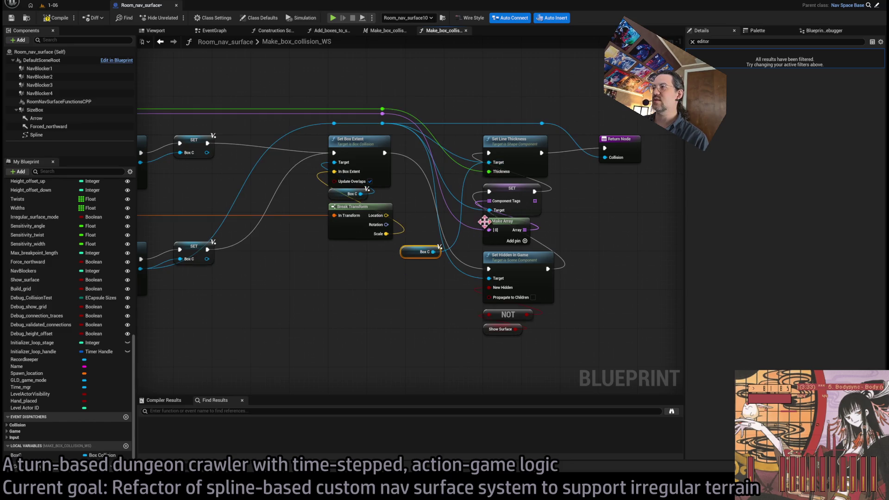
{"action": "left_click", "coordinate": [433, 251], "text": "alt"}
{"action": "left_click_drag", "start_coordinate": [433, 251], "coordinate": [488, 162]}
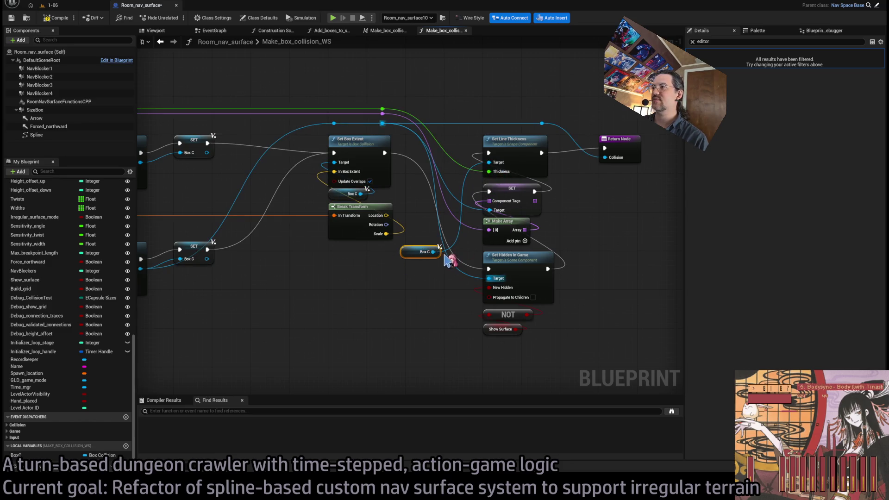
{"action": "left_click", "coordinate": [488, 278], "text": "alt"}
{"action": "left_click_drag", "start_coordinate": [438, 255], "coordinate": [480, 267]}
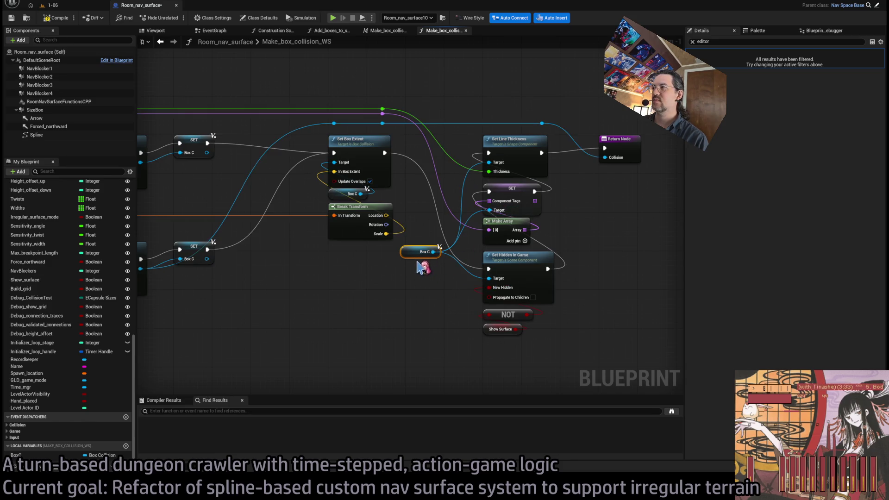
{"action": "left_click_drag", "start_coordinate": [433, 251], "coordinate": [360, 193]}
{"action": "key", "text": "Delete"}
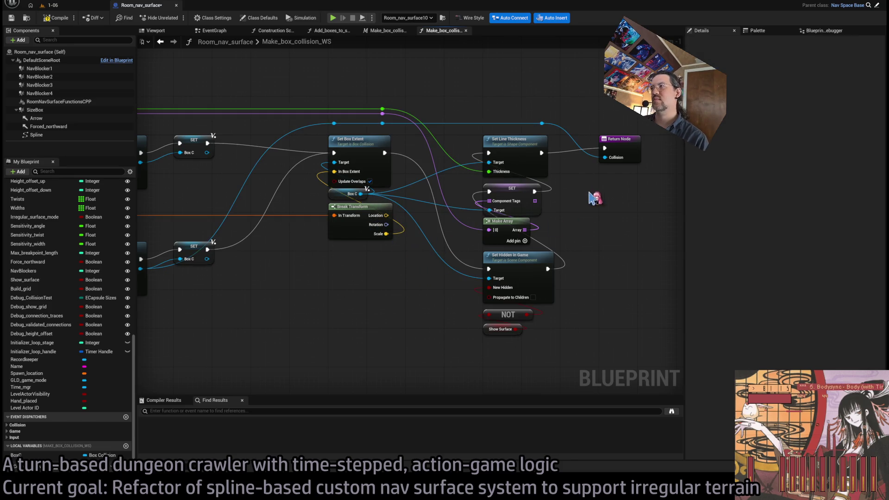
Add a Box C getter for the returned Collision and delete the two reroute knots
{"action": "key", "text": "ctrl+v"}
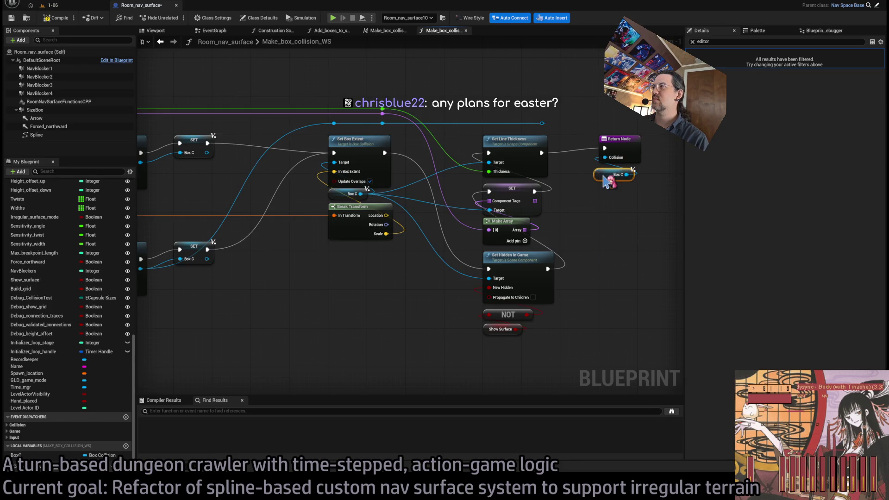
{"action": "left_click_drag", "start_coordinate": [562, 132], "coordinate": [330, 118]}
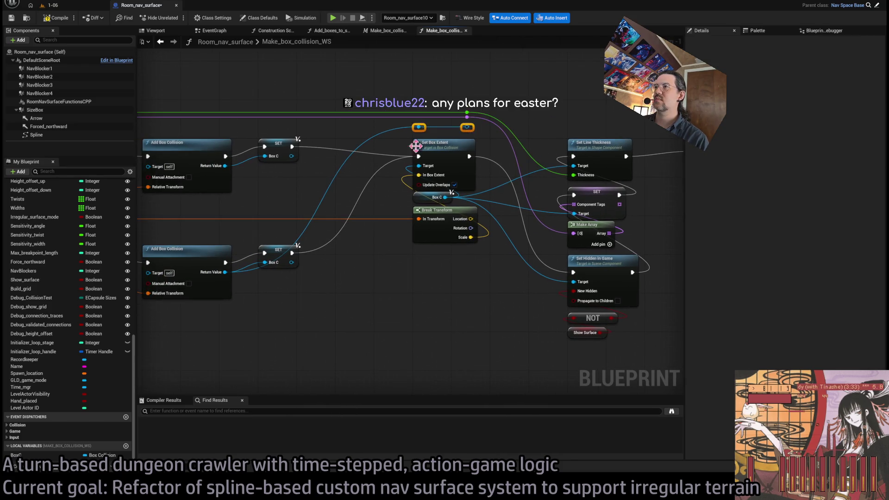
{"action": "key", "text": "Delete"}
Shift the right-hand node group closer to the rest and save the Blueprint
{"action": "scroll", "coordinate": [417, 244], "scroll_direction": "down", "scroll_amount": 3}
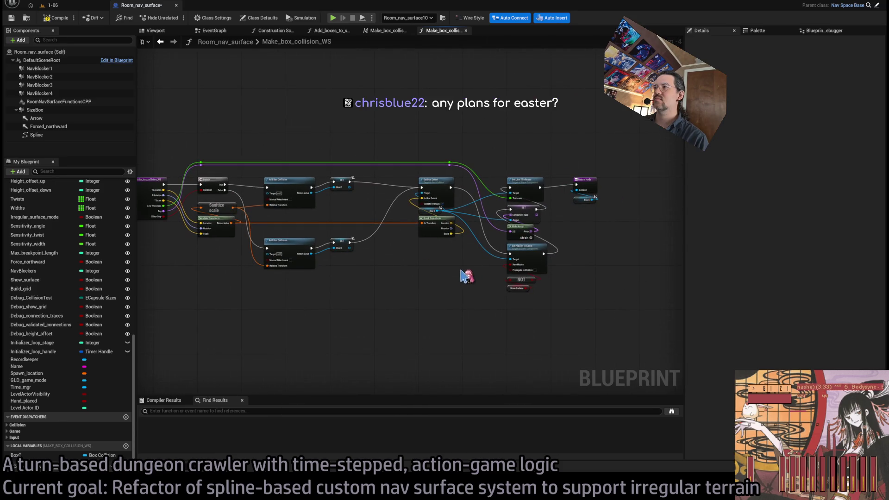
{"action": "left_click_drag", "start_coordinate": [465, 277], "coordinate": [499, 270]}
{"action": "left_click_drag", "start_coordinate": [657, 145], "coordinate": [509, 338]}
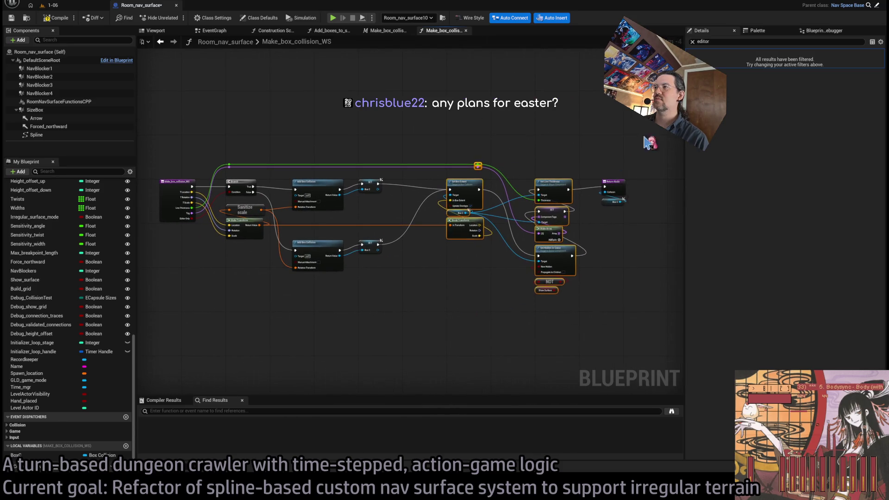
{"action": "scroll", "coordinate": [474, 197], "scroll_direction": "up", "scroll_amount": 2}
{"action": "left_click_drag", "start_coordinate": [457, 174], "coordinate": [392, 176]}
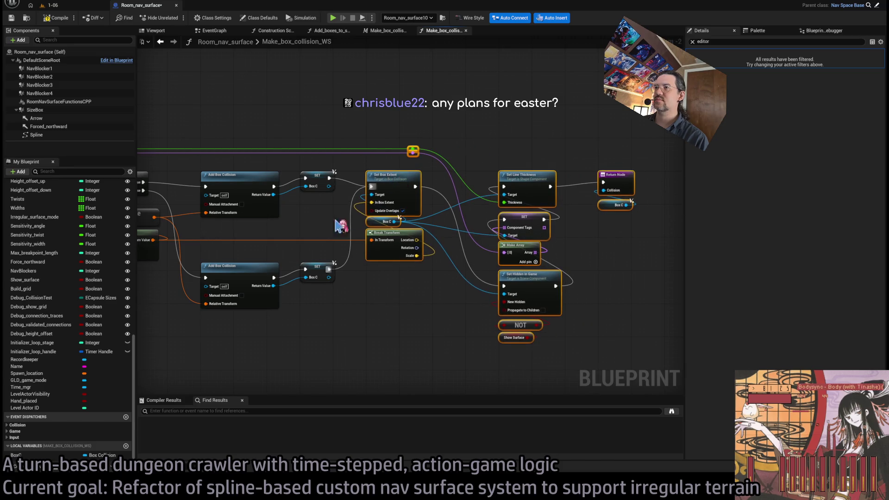
{"action": "left_click_drag", "start_coordinate": [354, 219], "coordinate": [474, 204]}
{"action": "key", "text": "ctrl+s"}
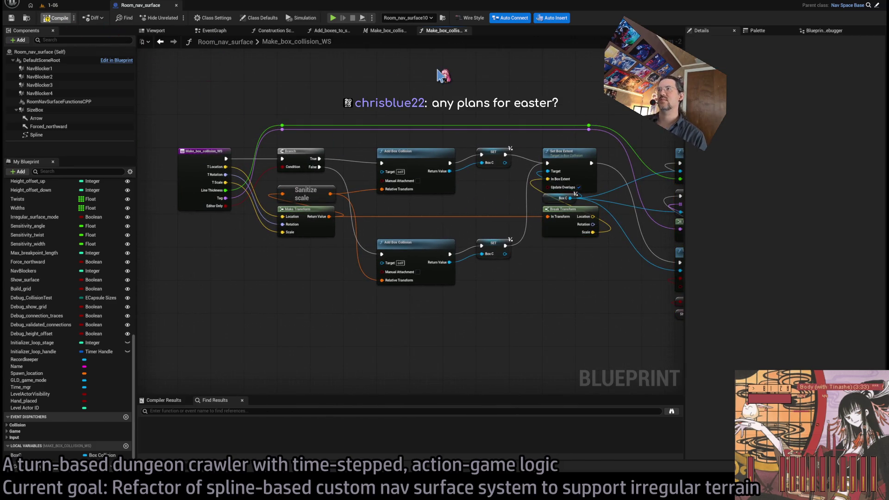
Close the Make_box_collision_WS tabs and paste a new Make Box Collision WS node in Add_boxes_to_spline
{"action": "middle_click", "coordinate": [439, 31]}
{"action": "middle_click", "coordinate": [396, 31]}
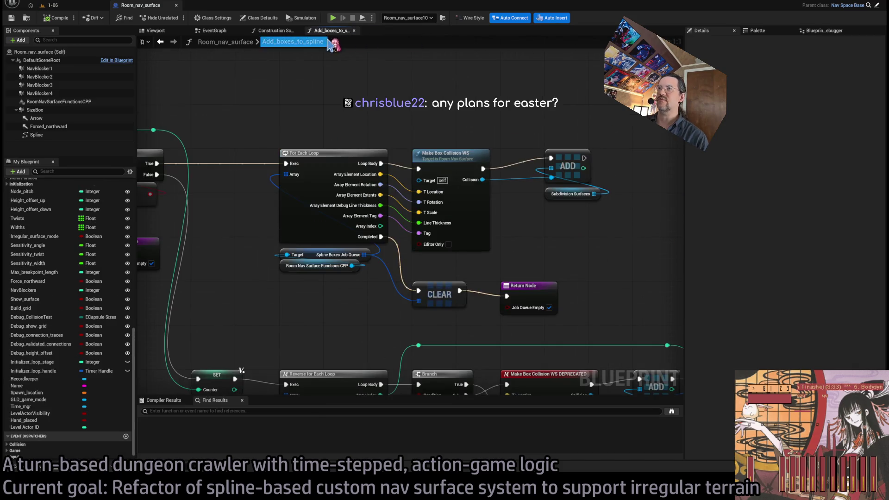
{"action": "scroll", "coordinate": [417, 208], "scroll_direction": "down", "scroll_amount": 2}
{"action": "scroll", "coordinate": [509, 185], "scroll_direction": "up", "scroll_amount": 2}
{"action": "left_click", "coordinate": [533, 166]}
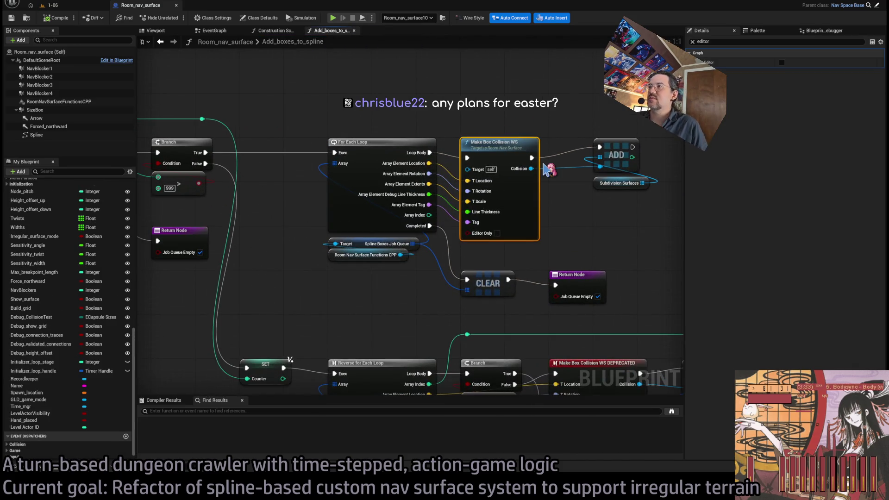
{"action": "scroll", "coordinate": [521, 186], "scroll_direction": "down", "scroll_amount": 1}
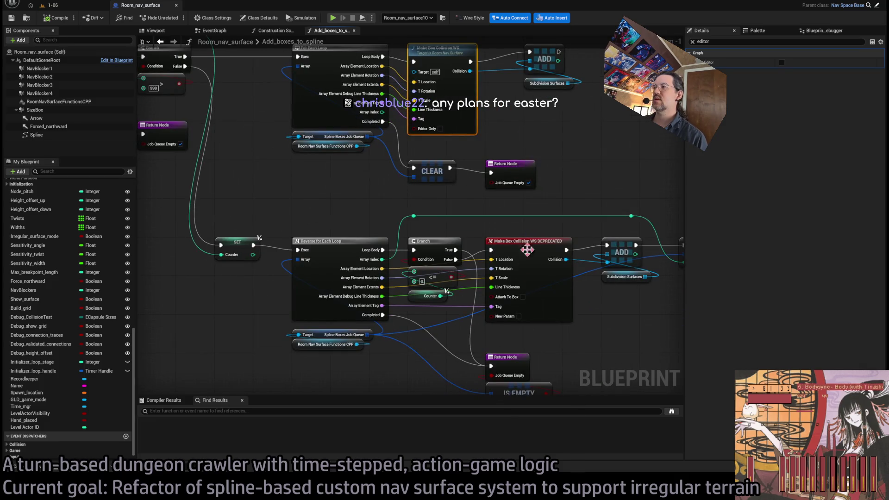
{"action": "left_click", "coordinate": [522, 253]}
{"action": "key", "text": "ctrl+v"}
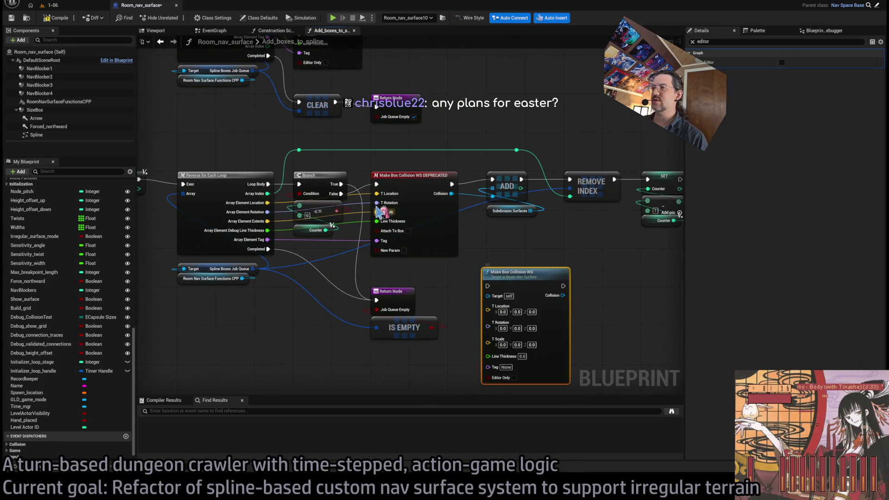
Move the T Location, T Rotation, Line Thickness, Tag, Collision and exec links onto the new node
{"action": "left_click_drag", "start_coordinate": [377, 194], "coordinate": [488, 306]}
{"action": "mouse_move", "coordinate": [377, 214]}
{"action": "left_mouse_down"}
{"action": "mouse_move", "coordinate": [402, 292]}
{"action": "mouse_move", "coordinate": [487, 318]}
{"action": "mouse_move", "coordinate": [386, 234]}
{"action": "mouse_move", "coordinate": [487, 324]}
{"action": "left_mouse_up"}
{"action": "mouse_move", "coordinate": [376, 243]}
{"action": "left_mouse_down"}
{"action": "mouse_move", "coordinate": [402, 292]}
{"action": "mouse_move", "coordinate": [487, 333]}
{"action": "left_mouse_up"}
{"action": "left_click", "coordinate": [393, 277]}
{"action": "mouse_move", "coordinate": [376, 264]}
{"action": "left_mouse_down"}
{"action": "mouse_move", "coordinate": [407, 320]}
{"action": "mouse_move", "coordinate": [487, 343]}
{"action": "left_mouse_up"}
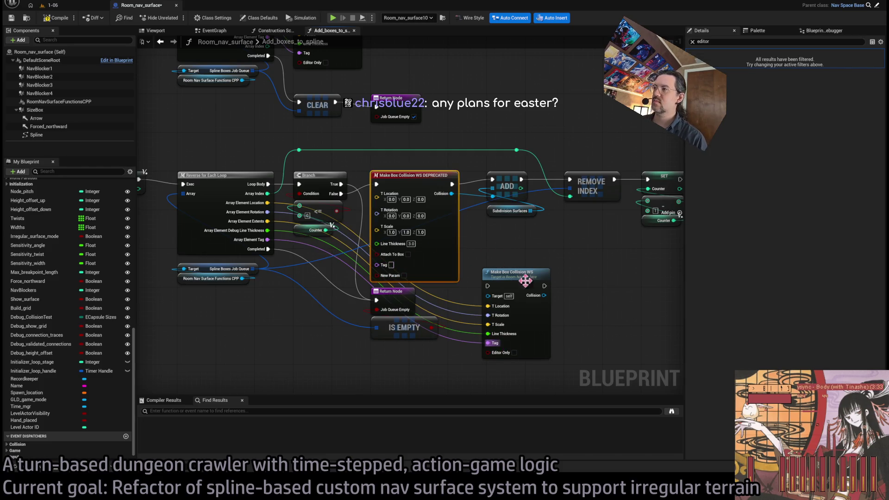
{"action": "mouse_move", "coordinate": [549, 296]}
{"action": "left_mouse_down"}
{"action": "mouse_move", "coordinate": [512, 262]}
{"action": "mouse_move", "coordinate": [492, 193]}
{"action": "left_mouse_up"}
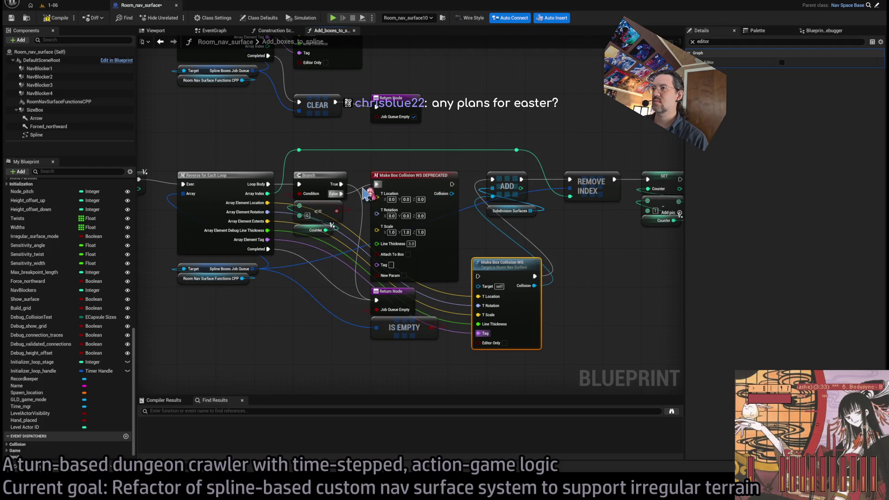
{"action": "mouse_move", "coordinate": [377, 184]}
{"action": "left_mouse_down"}
{"action": "mouse_move", "coordinate": [479, 280]}
{"action": "mouse_move", "coordinate": [397, 185]}
{"action": "left_mouse_up"}
{"action": "left_click", "coordinate": [416, 176]}
Delete the DEPRECATED Make Box Collision WS node and fit the graph in view
{"action": "key", "text": "Delete"}
{"action": "left_click", "coordinate": [498, 272]}
{"action": "left_click", "coordinate": [420, 254]}
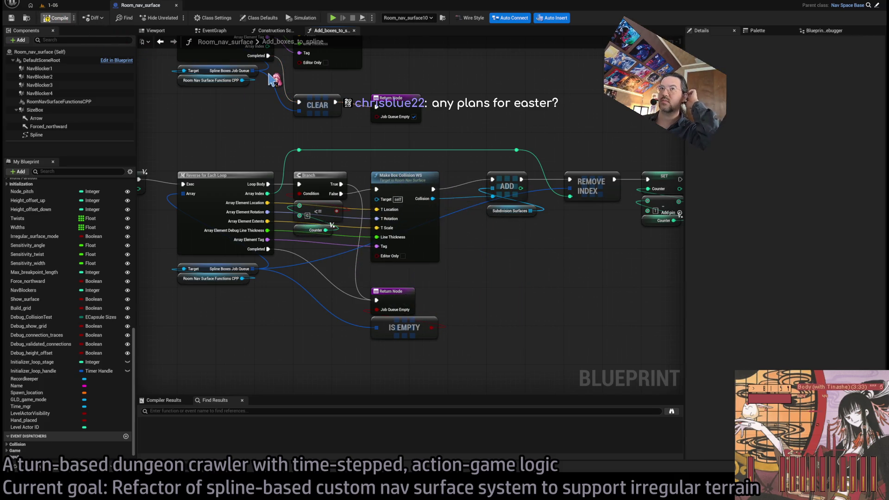
{"action": "key", "text": "Home"}
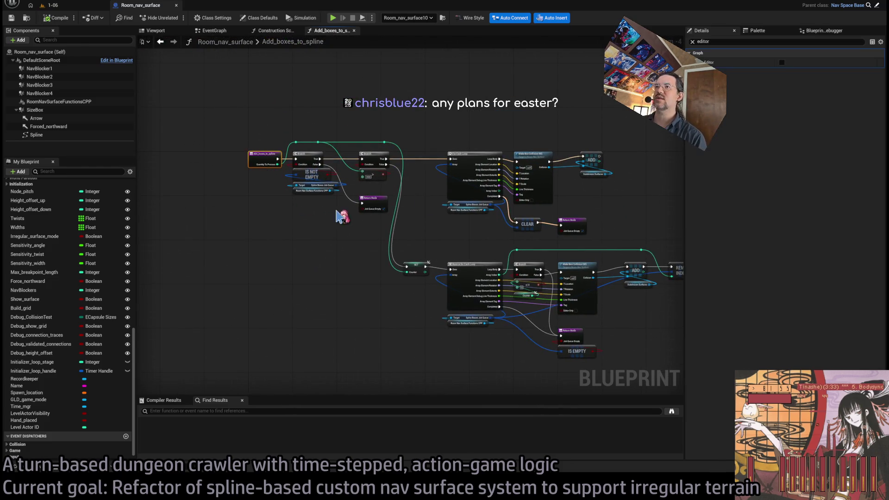
Clear the Details filter, close Add_boxes_to_spline, and inspect Add Boxes To Spline (Quantity To Process 99999)
{"action": "left_click", "coordinate": [692, 41]}
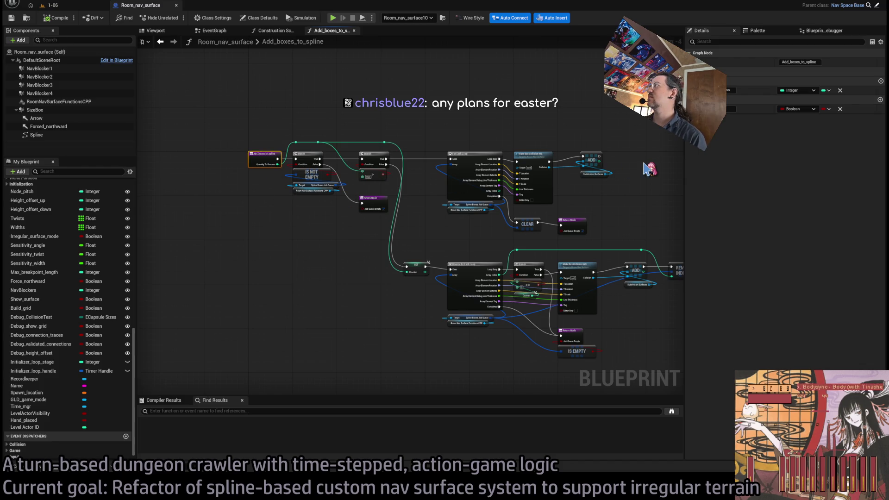
{"action": "middle_click", "coordinate": [326, 30]}
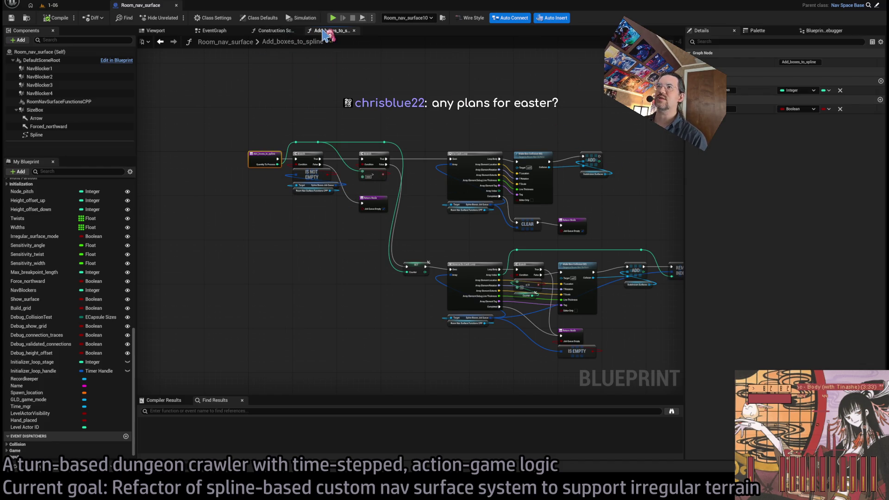
{"action": "left_click_drag", "start_coordinate": [370, 211], "coordinate": [584, 227]}
{"action": "left_click", "coordinate": [434, 167]}
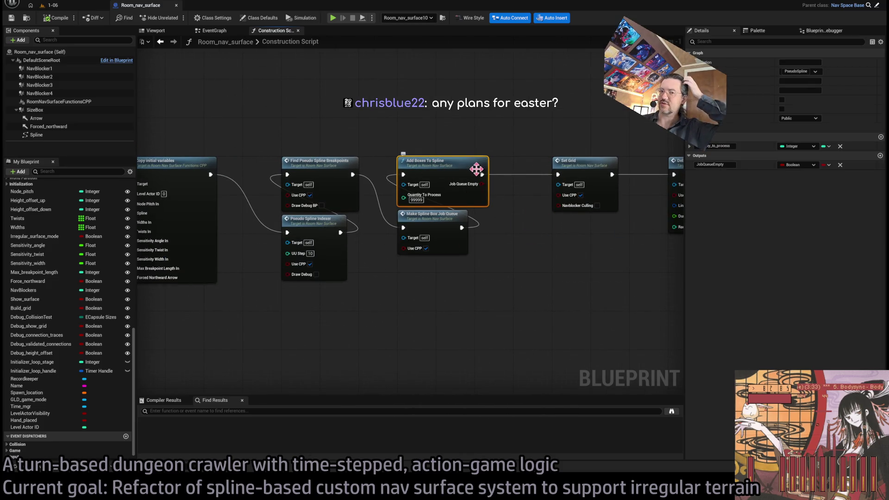
{"action": "left_click", "coordinate": [529, 296]}
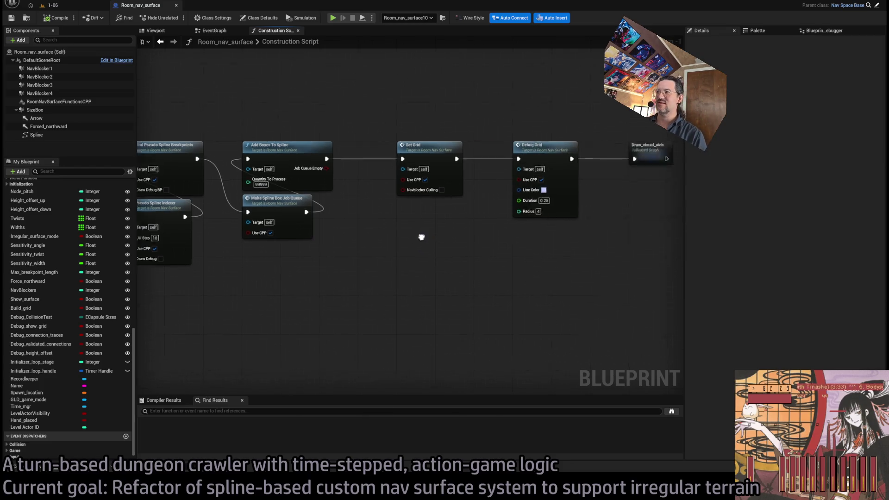
Pan past Pseudo Spline Indexer and Make Spline Box Job Queue to Set Grid and Debug Grid
{"action": "mouse_move", "coordinate": [449, 312]}
{"action": "left_mouse_down"}
{"action": "mouse_move", "coordinate": [307, 287]}
{"action": "mouse_move", "coordinate": [277, 252]}
{"action": "left_mouse_up"}
{"action": "left_click", "coordinate": [422, 286]}
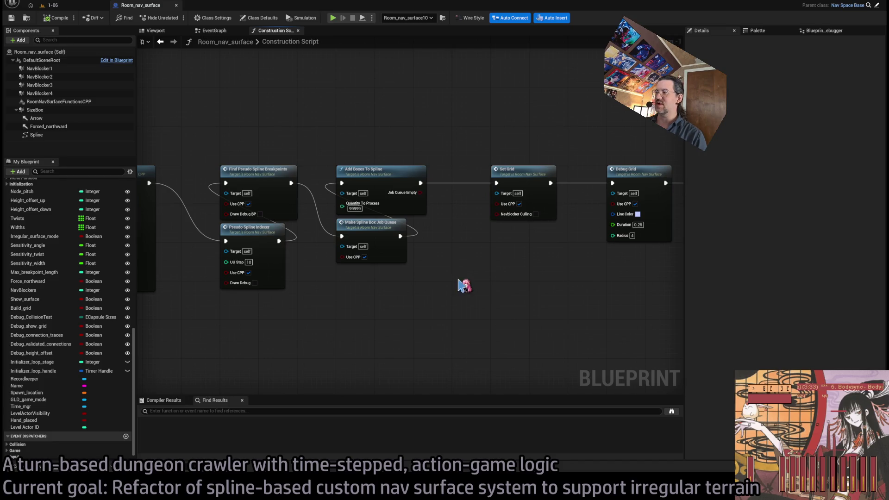
{"action": "left_click_drag", "start_coordinate": [454, 283], "coordinate": [240, 284]}
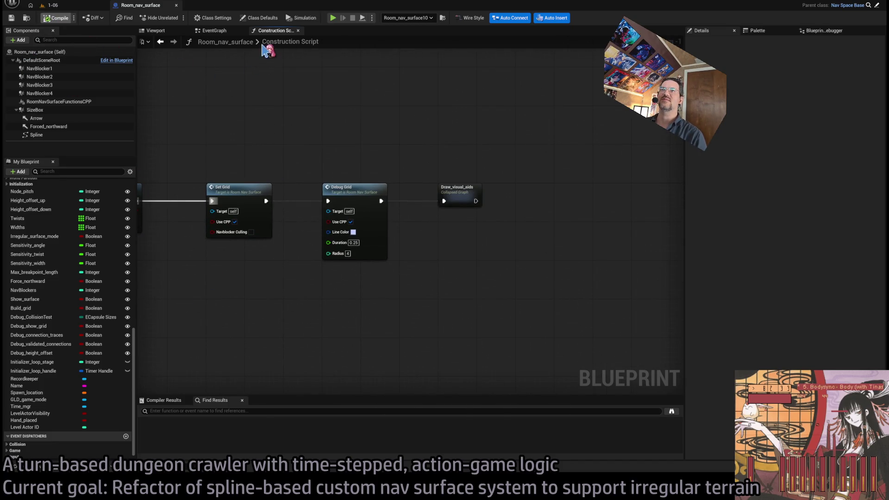
Close the Construction Script and inspect the Parent: Set_room_configuration node in the EventGraph
{"action": "middle_click", "coordinate": [272, 31]}
{"action": "mouse_move", "coordinate": [421, 209]}
{"action": "left_mouse_down"}
{"action": "mouse_move", "coordinate": [453, 163]}
{"action": "mouse_move", "coordinate": [525, 92]}
{"action": "left_mouse_up"}
{"action": "left_click", "coordinate": [352, 218]}
{"action": "left_click", "coordinate": [444, 222]}
{"action": "left_click_drag", "start_coordinate": [444, 222], "coordinate": [407, 215]}
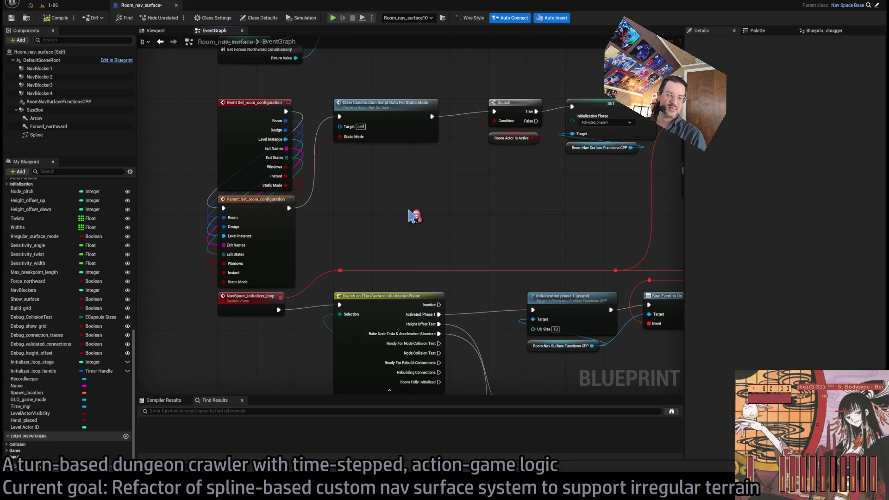
Zoom out and pan across the EventGraph overview to locate the initialization nodes
{"action": "scroll", "coordinate": [377, 210], "scroll_direction": "down", "scroll_amount": 7}
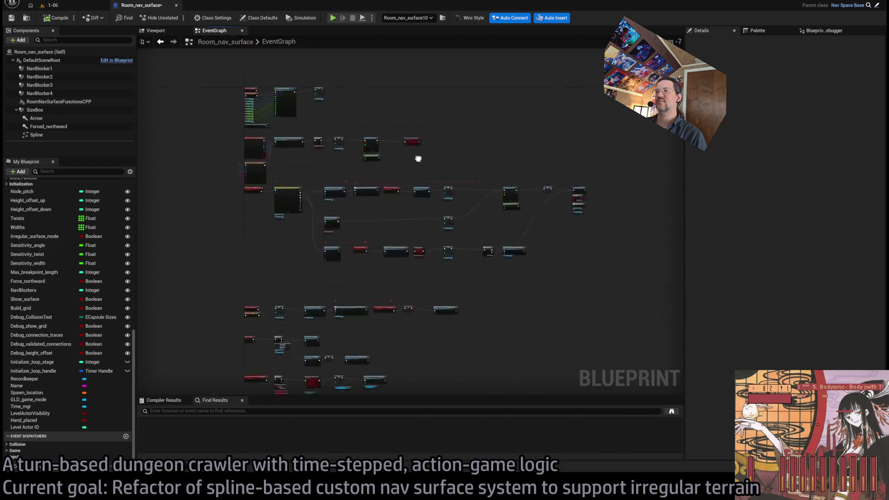
{"action": "left_click_drag", "start_coordinate": [386, 176], "coordinate": [429, 202]}
{"action": "left_click_drag", "start_coordinate": [525, 146], "coordinate": [460, 155]}
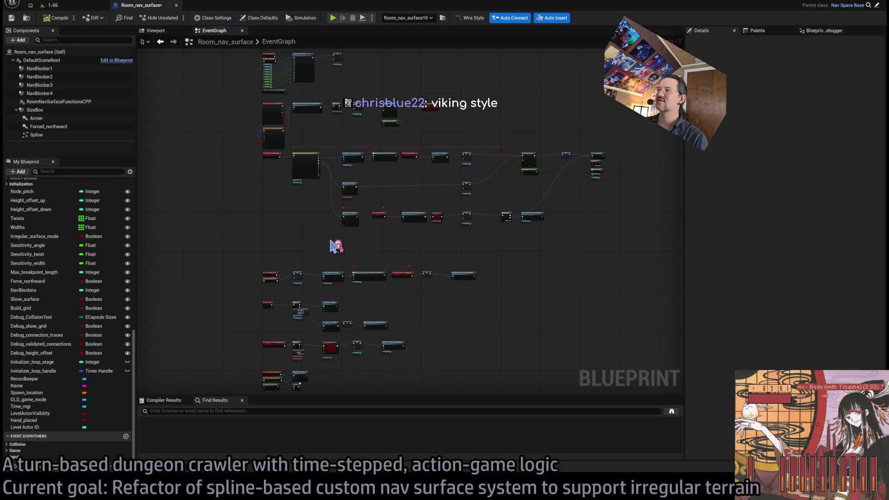
{"action": "left_click_drag", "start_coordinate": [334, 241], "coordinate": [404, 223]}
{"action": "scroll", "coordinate": [459, 214], "scroll_direction": "up", "scroll_amount": 1}
{"action": "left_click_drag", "start_coordinate": [369, 191], "coordinate": [388, 230]}
{"action": "mouse_move", "coordinate": [641, 309]}
{"action": "left_mouse_down"}
{"action": "mouse_move", "coordinate": [353, 147]}
{"action": "mouse_move", "coordinate": [265, 86]}
{"action": "left_mouse_up"}
{"action": "left_click_drag", "start_coordinate": [317, 92], "coordinate": [355, 93]}
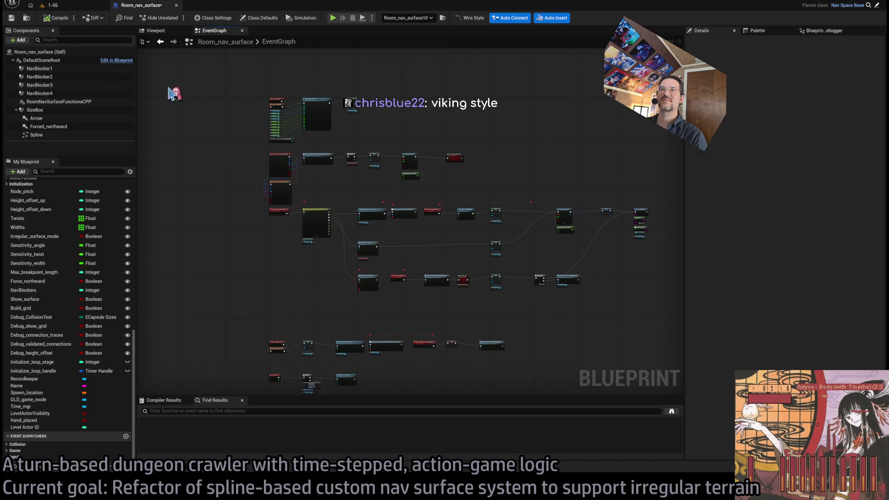
Zoom in on the Event BeginPlay initialization nodes, then switch to the Google page in the browser
{"action": "scroll", "coordinate": [317, 123], "scroll_direction": "up", "scroll_amount": 6}
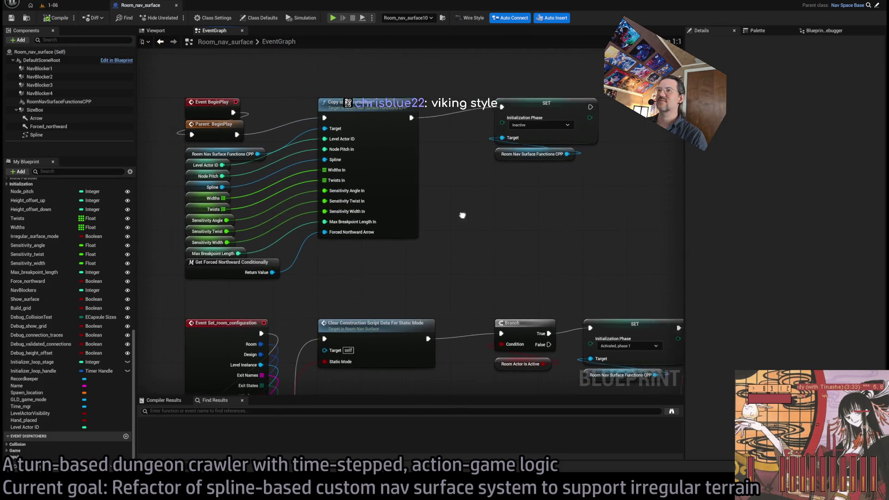
{"action": "left_click_drag", "start_coordinate": [203, 88], "coordinate": [566, 258]}
{"action": "left_click", "coordinate": [566, 257]}
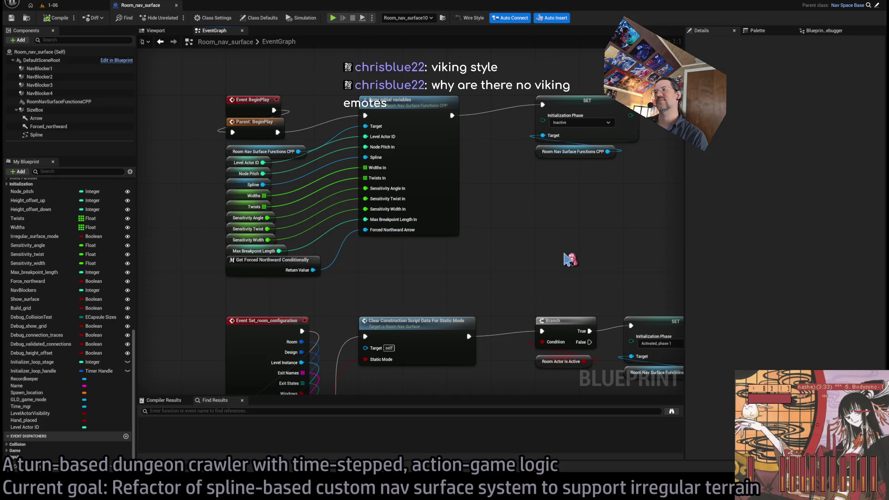
{"action": "mouse_move", "coordinate": [204, 72]}
{"action": "left_mouse_down"}
{"action": "mouse_move", "coordinate": [654, 272]}
{"action": "mouse_move", "coordinate": [667, 296]}
{"action": "left_mouse_up"}
{"action": "left_click_drag", "start_coordinate": [669, 301], "coordinate": [669, 300]}
{"action": "left_click", "coordinate": [668, 301]}
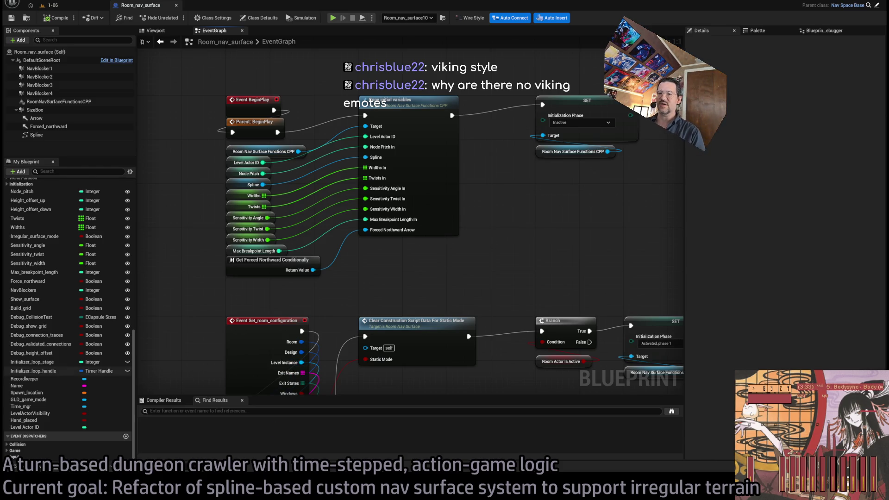
{"action": "key", "text": "alt+Tab"}
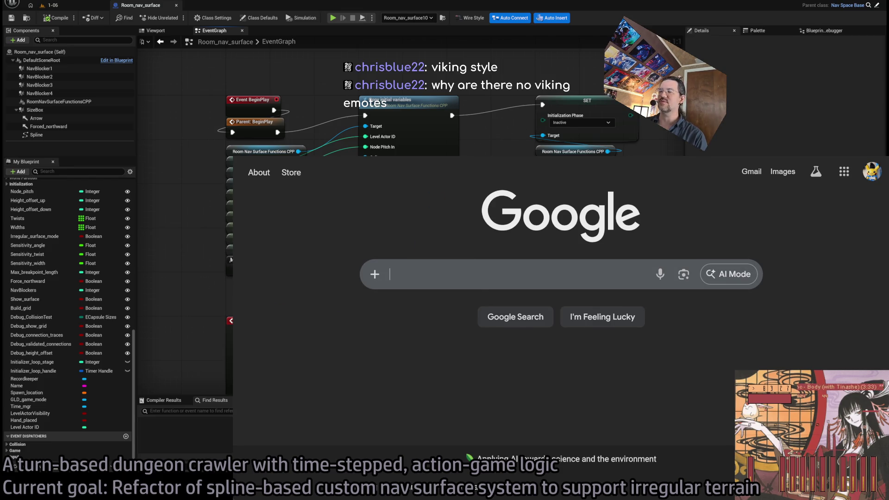
Leave the Google search page and switch to the already open 7TV home page
{"action": "left_click", "coordinate": [470, 277]}
{"action": "left_click", "coordinate": [303, 341]}
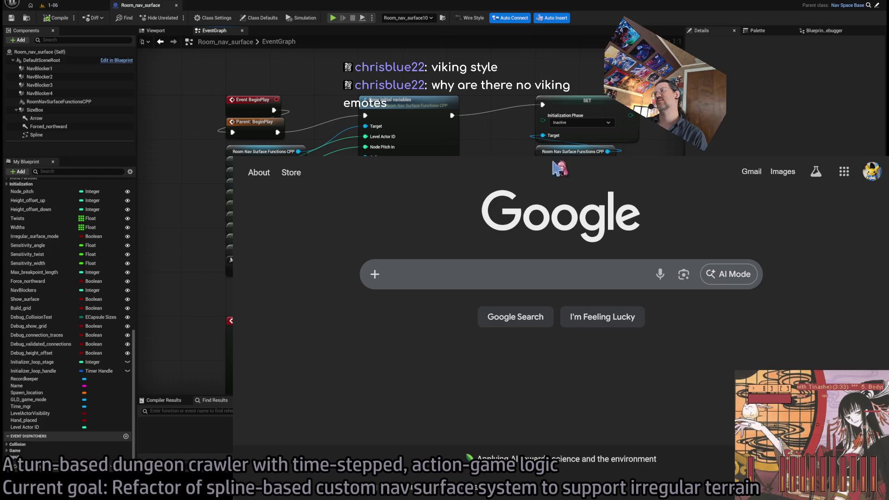
{"action": "key", "text": "alt+Tab"}
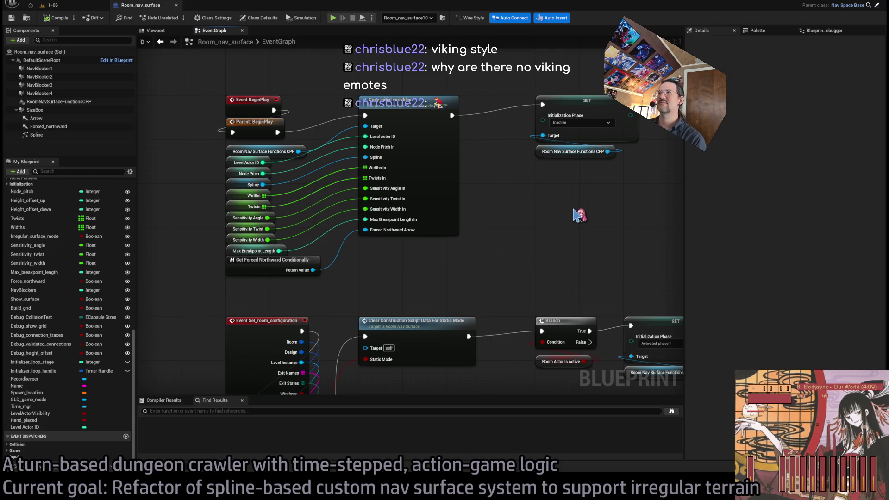
{"action": "left_click", "coordinate": [175, 491]}
{"action": "left_click", "coordinate": [445, 269]}
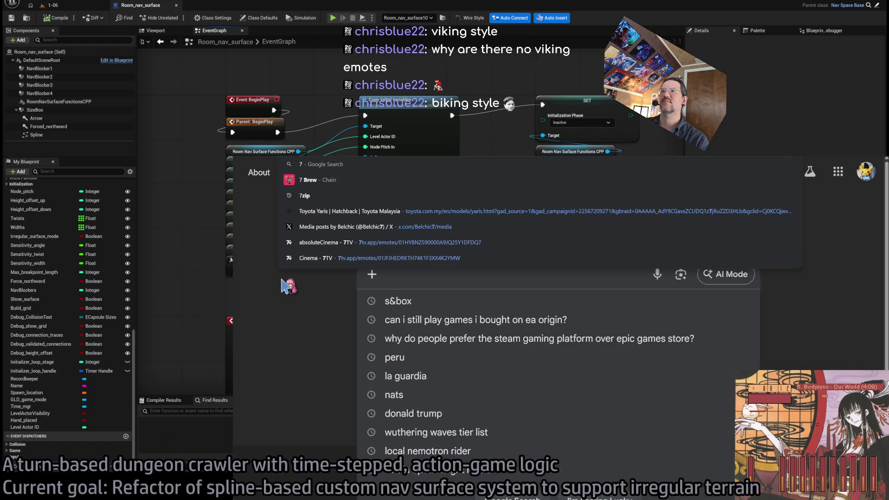
{"action": "key", "text": "ctrl+w"}
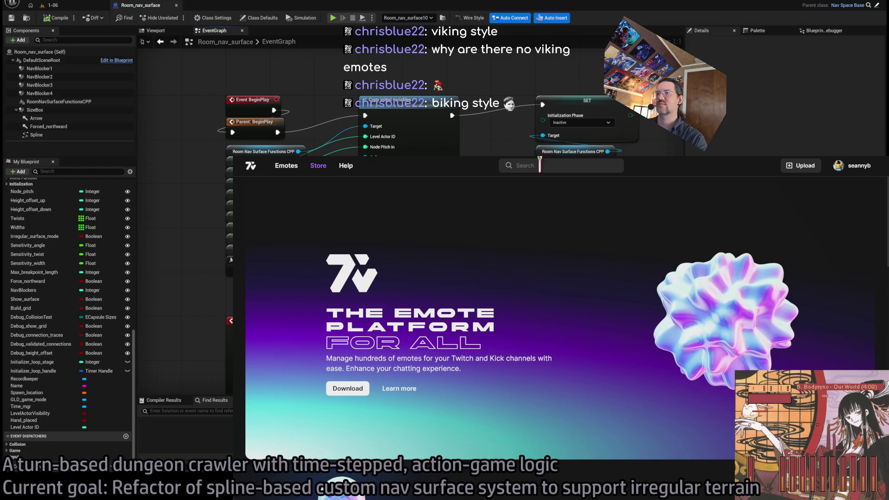
Search the 7TV emote directory for 'vinland' and scroll through the results
{"action": "left_click", "coordinate": [286, 165]}
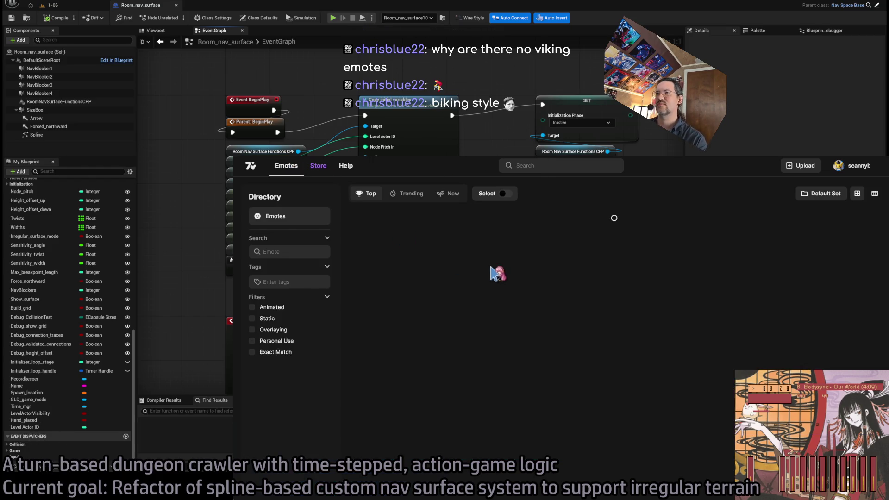
{"action": "left_click", "coordinate": [558, 166]}
{"action": "type", "text": "vinland"}
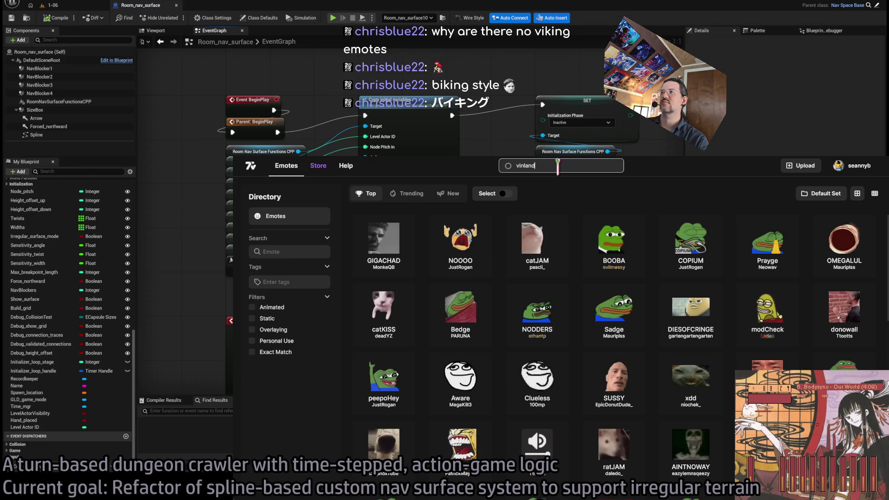
{"action": "key", "text": "Return"}
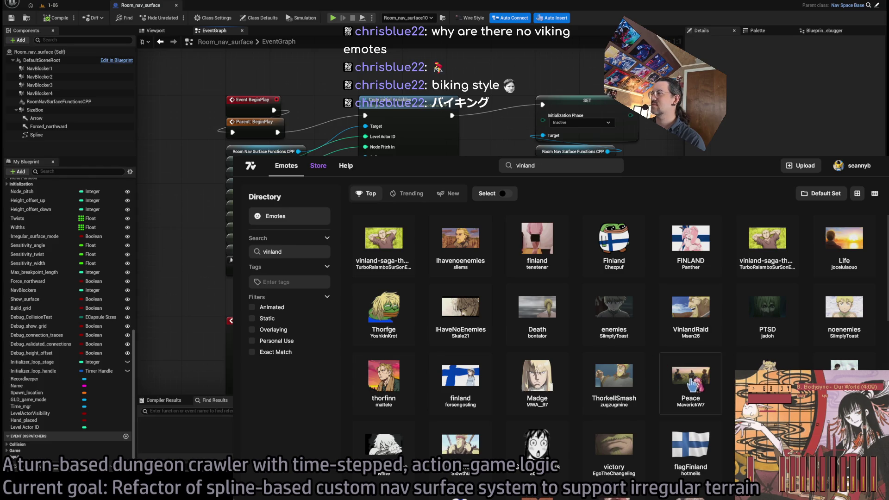
{"action": "scroll", "coordinate": [713, 383], "scroll_direction": "down", "scroll_amount": 1}
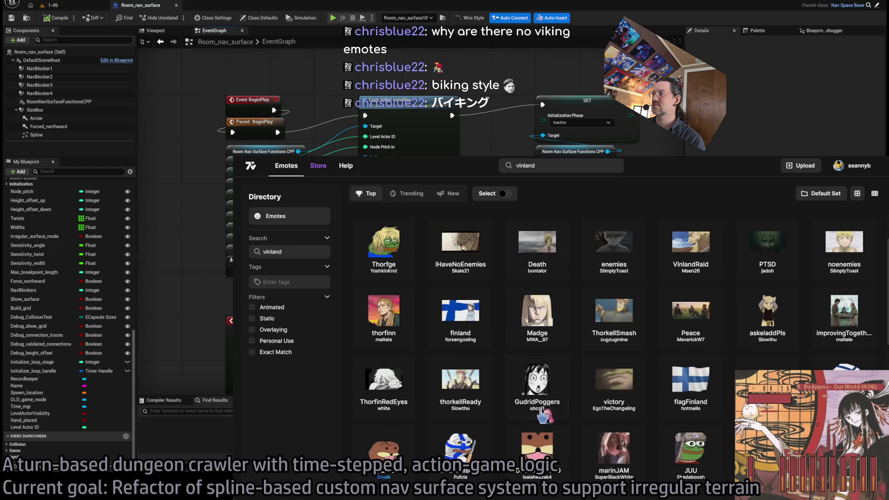
{"action": "scroll", "coordinate": [648, 430], "scroll_direction": "down", "scroll_amount": 1}
{"action": "scroll", "coordinate": [625, 452], "scroll_direction": "down", "scroll_amount": 1}
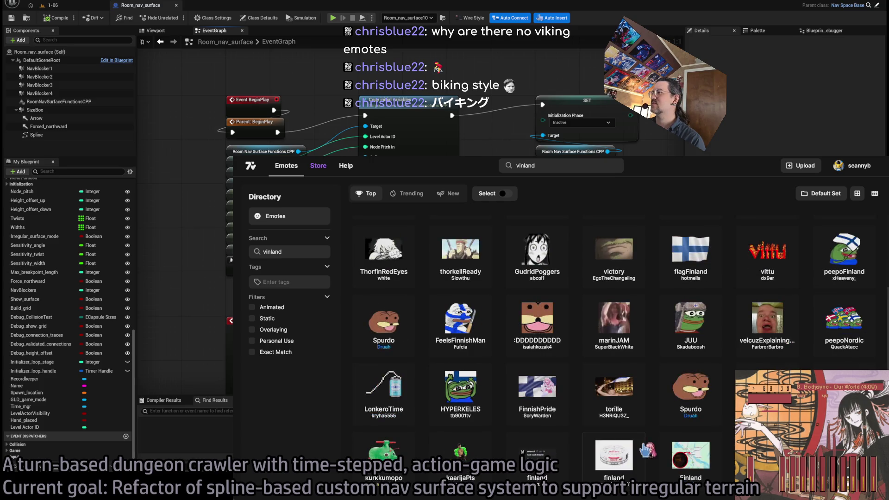
Step back through the individual Vinland emote pages to the vinland search results
{"action": "key", "text": "alt+Left"}
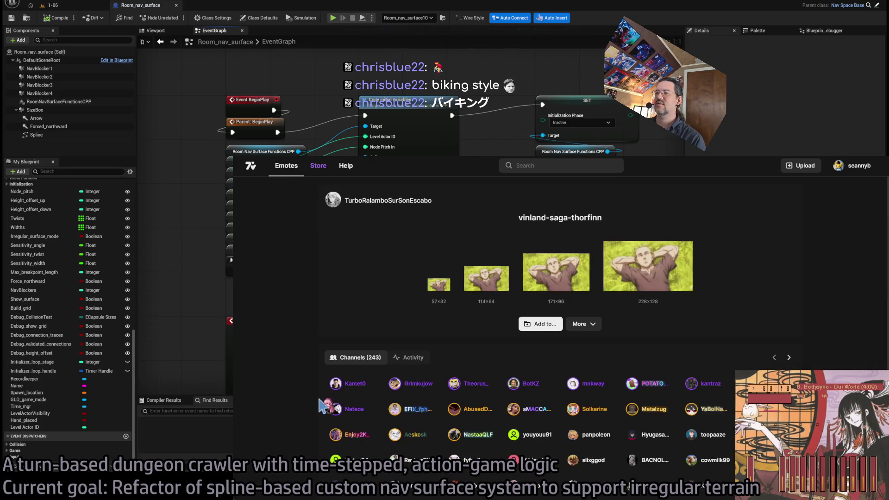
{"action": "key", "text": "alt+Left"}
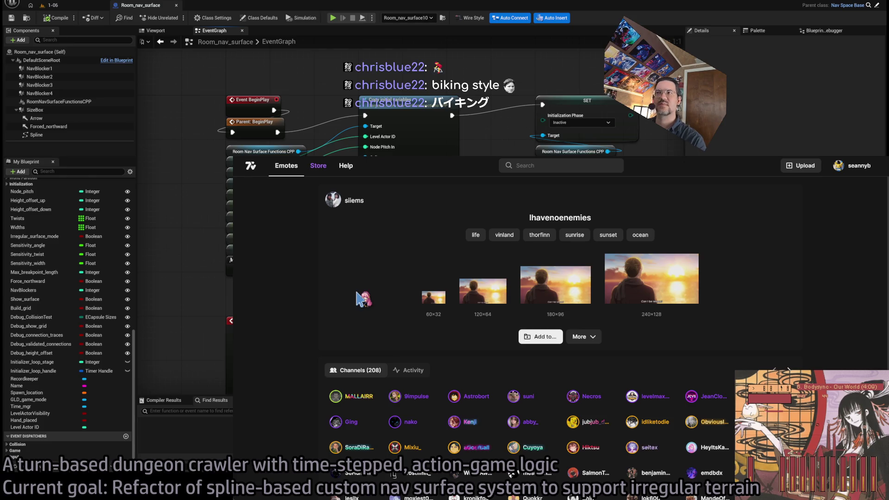
{"action": "key", "text": "alt+Left"}
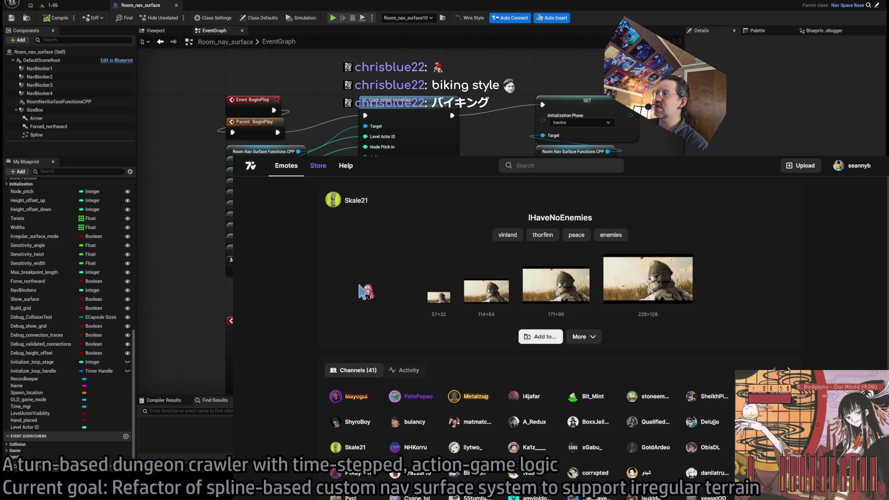
{"action": "key", "text": "alt+Left"}
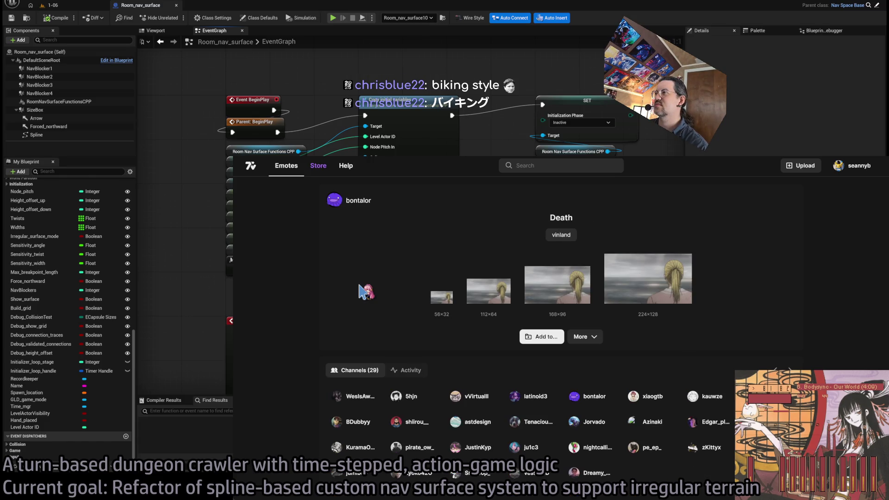
{"action": "key", "text": "alt+Left"}
{"action": "key", "text": "alt+Left"}
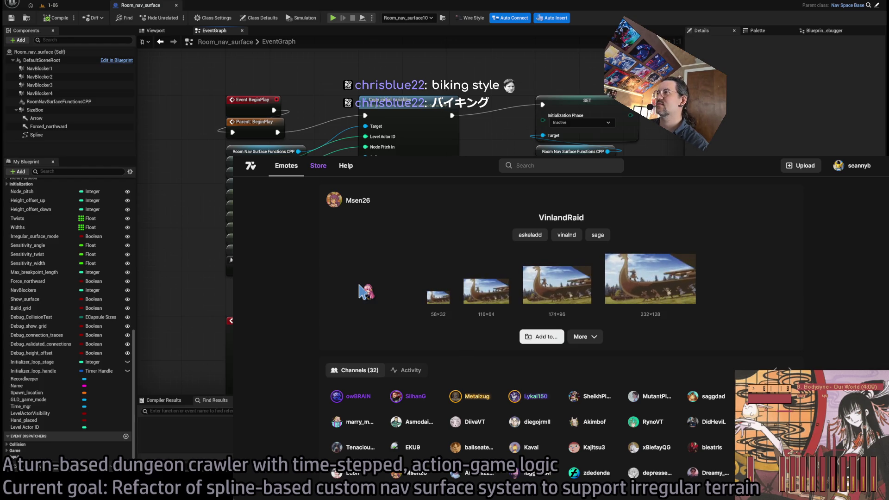
{"action": "key", "text": "alt+Left"}
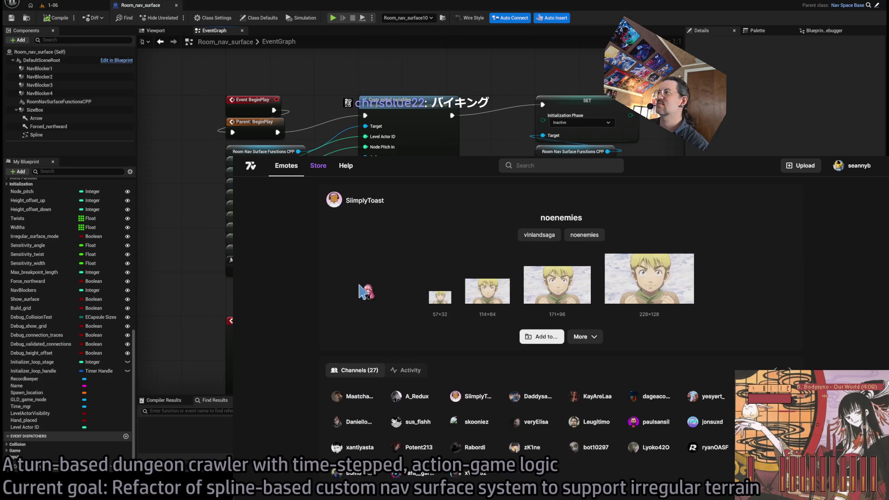
{"action": "key", "text": "alt+Left"}
{"action": "key", "text": "alt+Left"}
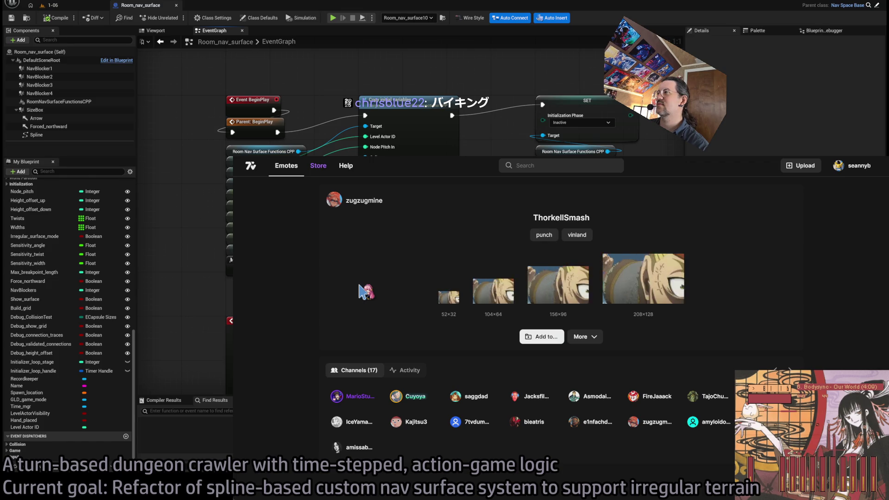
{"action": "key", "text": "alt+Left"}
{"action": "key", "text": "alt+Left"}
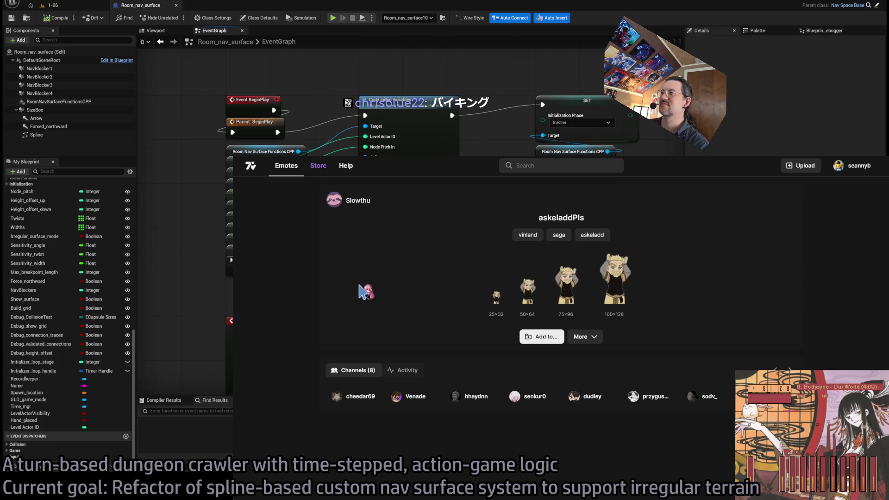
{"action": "key", "text": "alt+Left"}
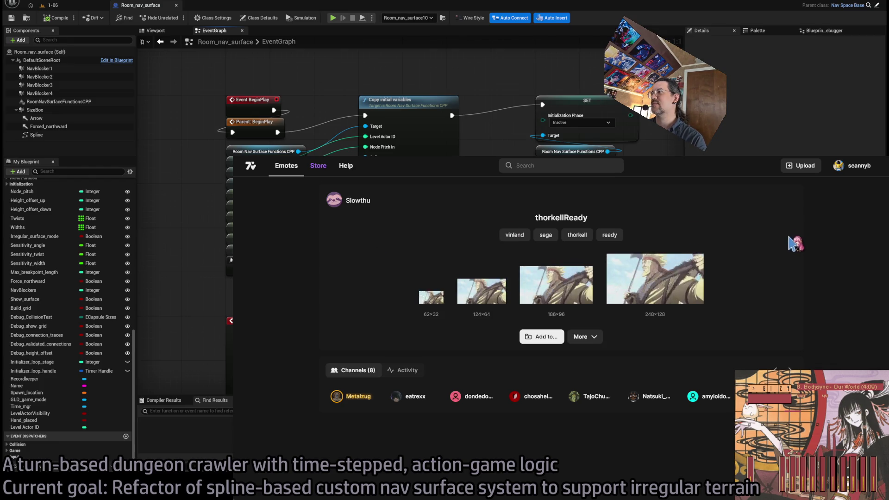
{"action": "key", "text": "alt+Left"}
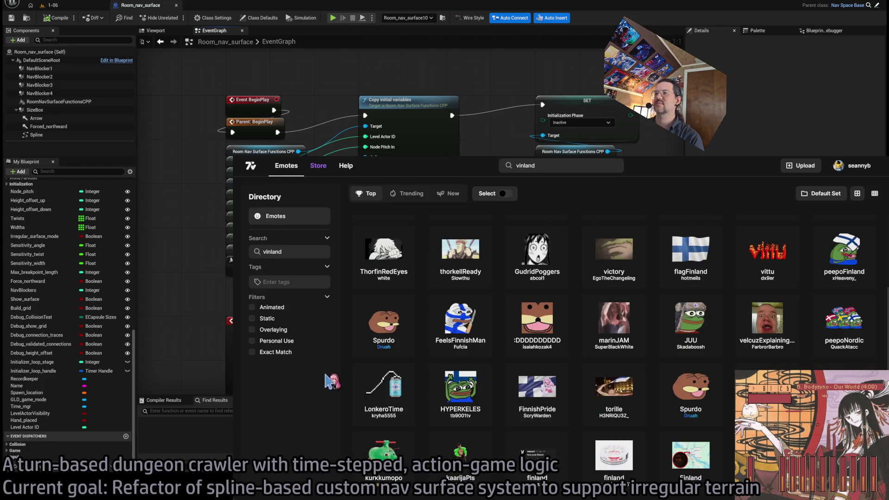
Scroll the vinland results, return to the top, and clear the emote search
{"action": "scroll", "coordinate": [382, 403], "scroll_direction": "down", "scroll_amount": 3}
{"action": "scroll", "coordinate": [537, 324], "scroll_direction": "down", "scroll_amount": 2}
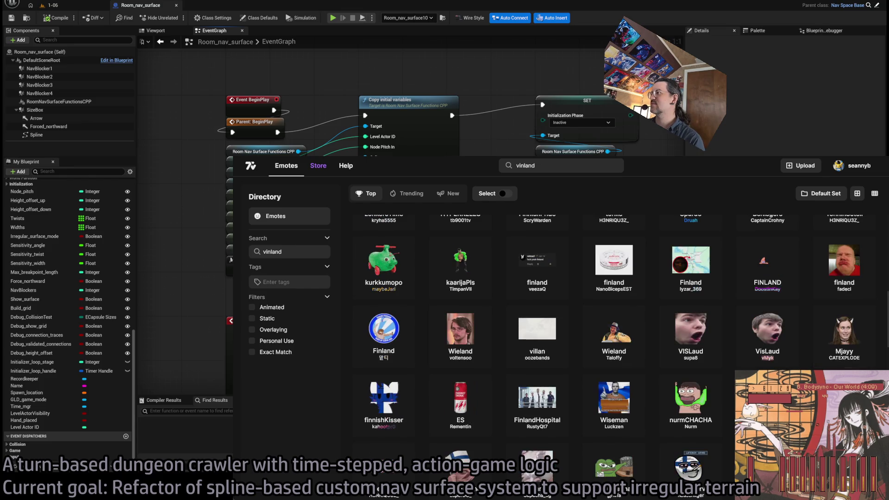
{"action": "scroll", "coordinate": [882, 331], "scroll_direction": "down", "scroll_amount": 10}
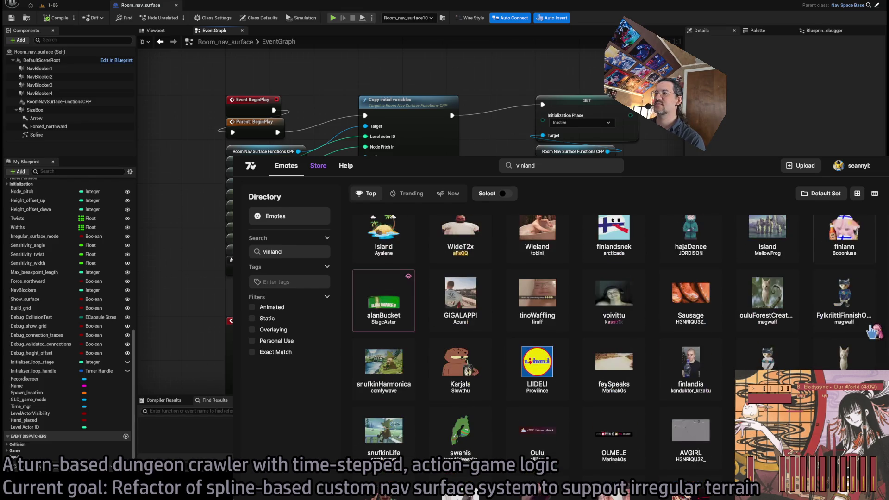
{"action": "left_click", "coordinate": [284, 178]}
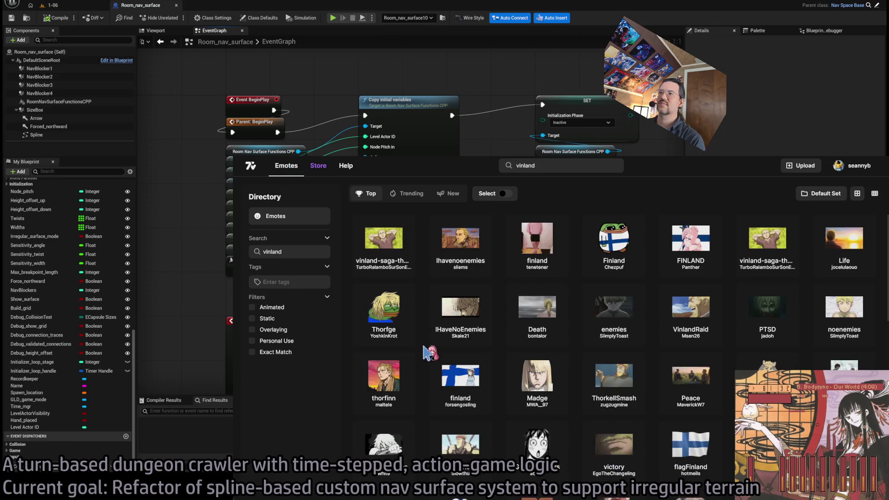
{"action": "left_click", "coordinate": [560, 165]}
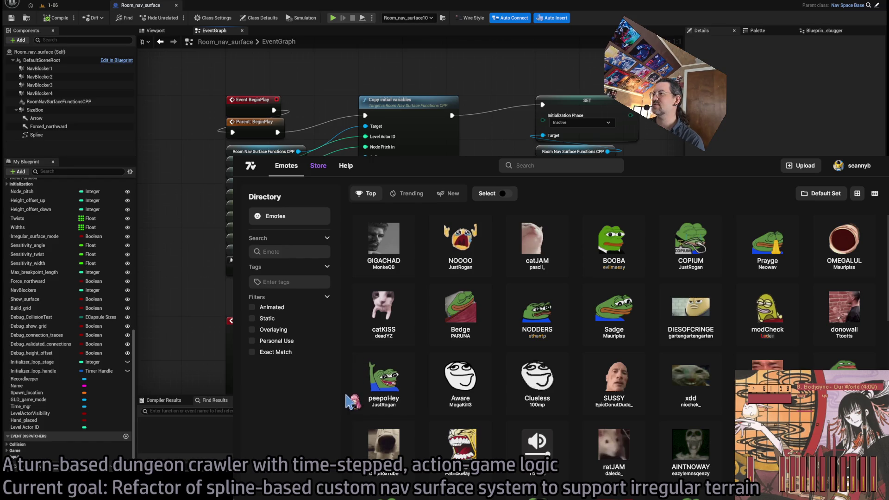
Scroll down through the 7TV Top emotes grid
{"action": "scroll", "coordinate": [566, 210], "scroll_direction": "down", "scroll_amount": 1}
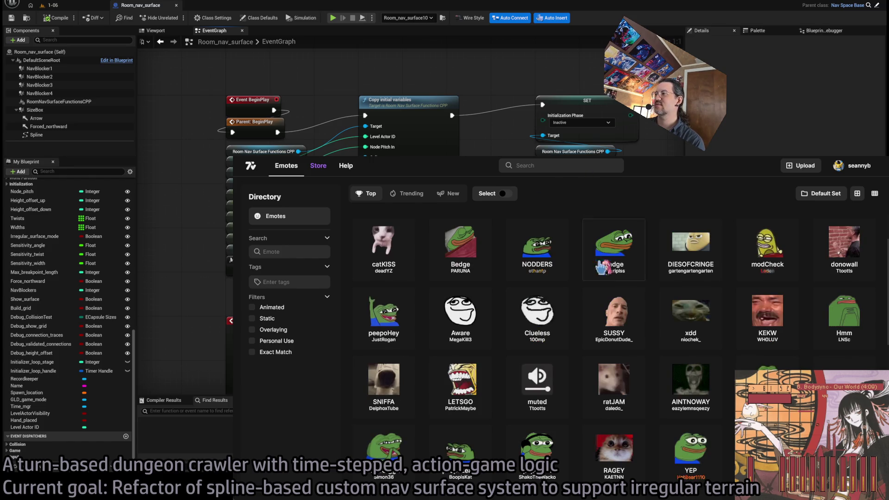
{"action": "scroll", "coordinate": [646, 357], "scroll_direction": "down", "scroll_amount": 3}
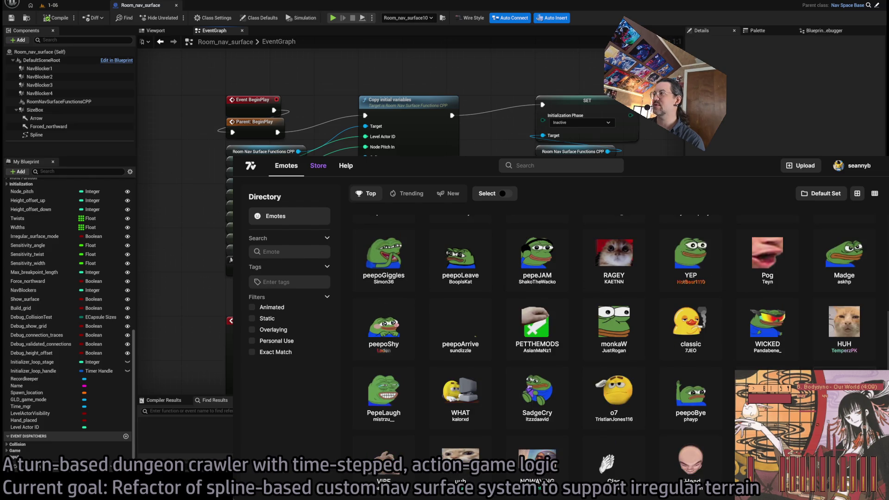
{"action": "scroll", "coordinate": [537, 324], "scroll_direction": "down", "scroll_amount": 3}
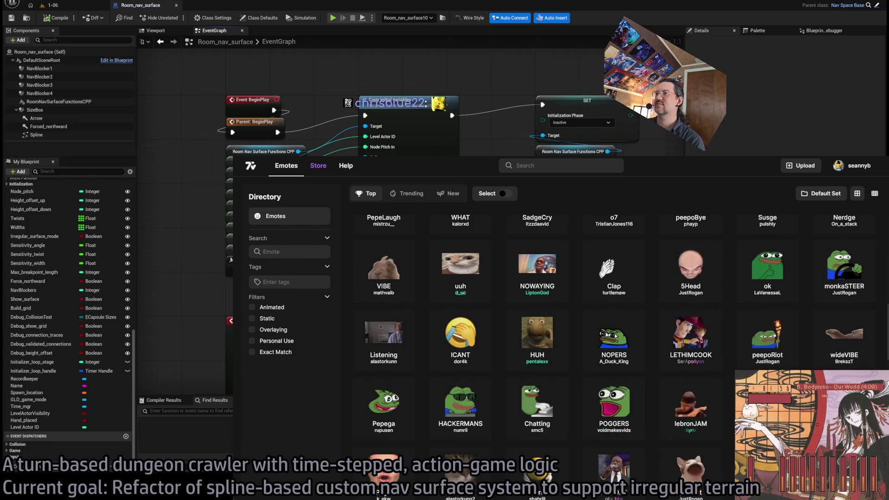
{"action": "scroll", "coordinate": [537, 324], "scroll_direction": "down", "scroll_amount": 1}
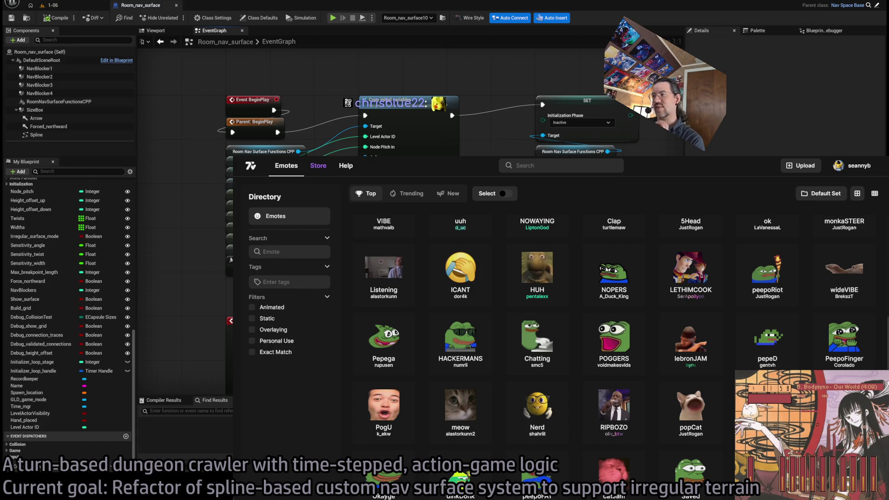
{"action": "scroll", "coordinate": [843, 345], "scroll_direction": "down", "scroll_amount": 1}
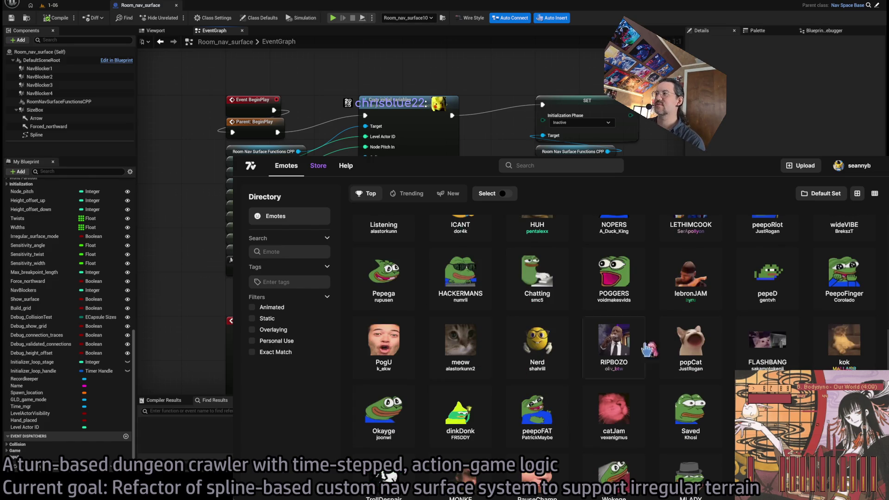
{"action": "scroll", "coordinate": [614, 345], "scroll_direction": "down", "scroll_amount": 1}
{"action": "scroll", "coordinate": [865, 319], "scroll_direction": "down", "scroll_amount": 1}
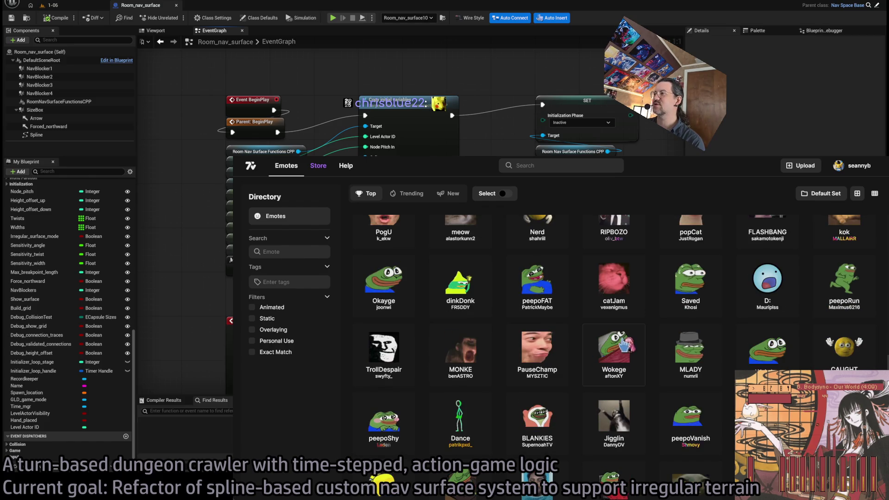
{"action": "scroll", "coordinate": [574, 383], "scroll_direction": "down", "scroll_amount": 1}
View the Wokege emote page, return to the grid, scroll further, and switch back to Unreal
{"action": "left_click", "coordinate": [616, 276]}
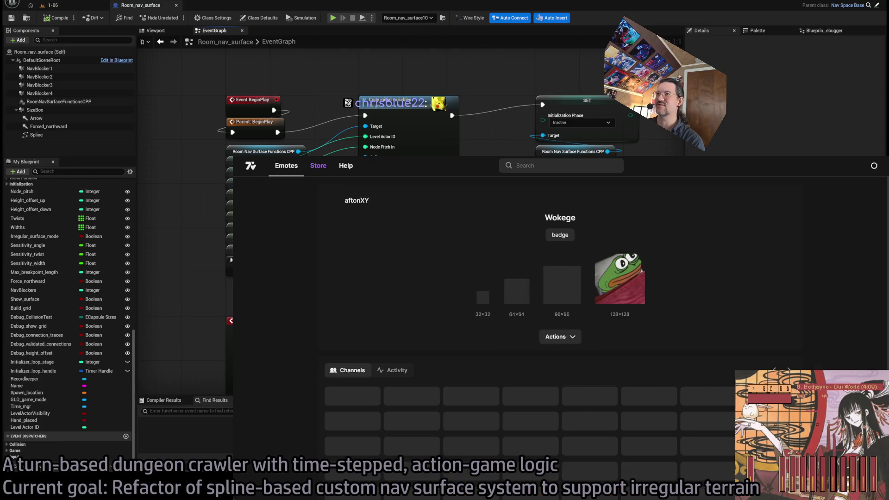
{"action": "key", "text": "alt+Left"}
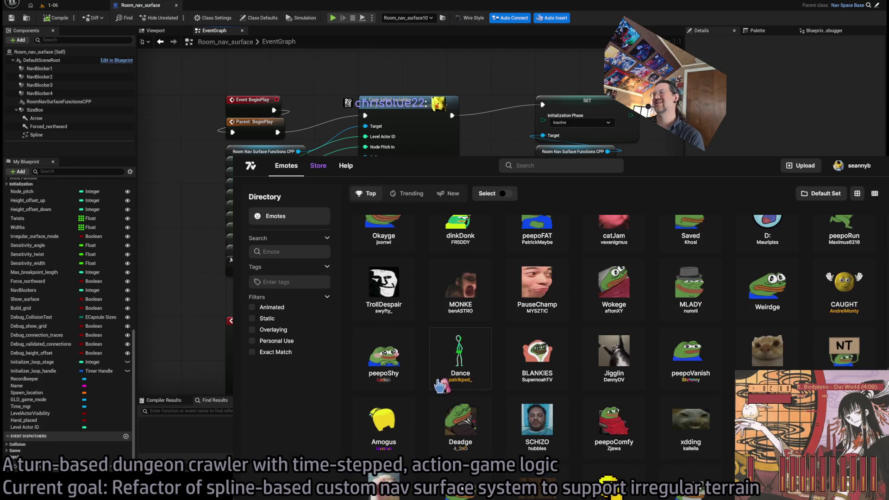
{"action": "scroll", "coordinate": [440, 385], "scroll_direction": "down", "scroll_amount": 3}
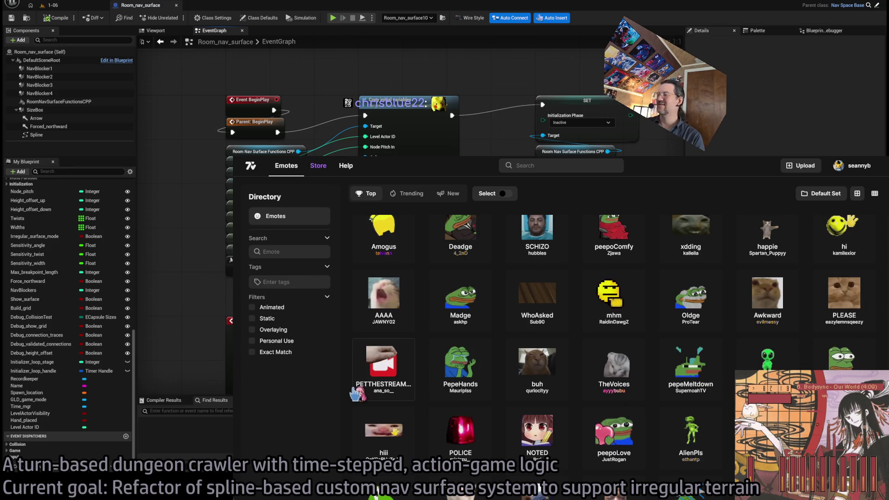
{"action": "scroll", "coordinate": [357, 394], "scroll_direction": "down", "scroll_amount": 5}
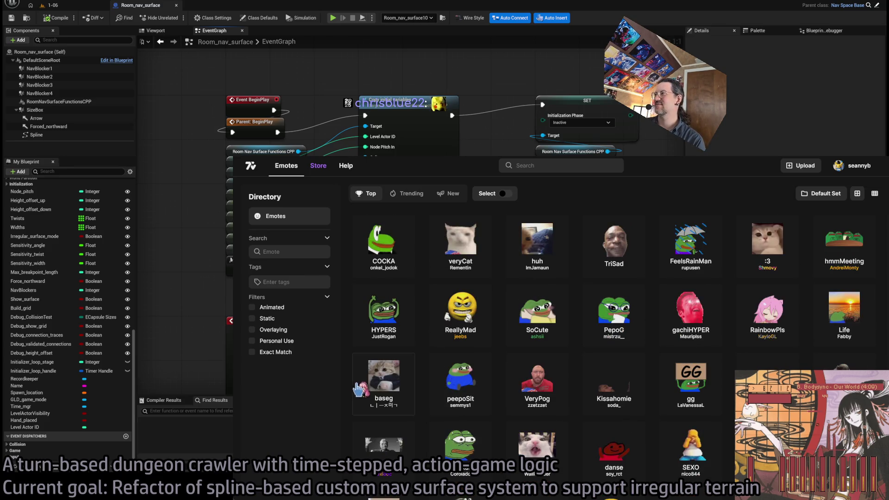
{"action": "scroll", "coordinate": [435, 406], "scroll_direction": "down", "scroll_amount": 3}
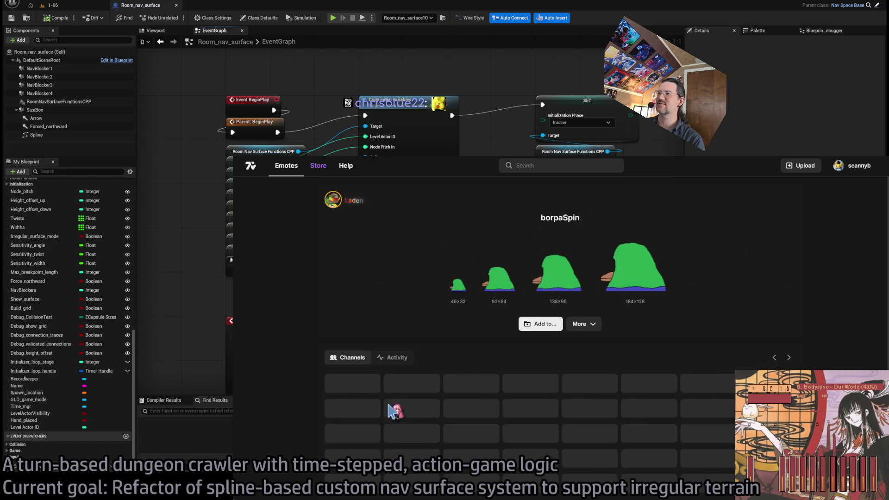
{"action": "key", "text": "alt+Tab"}
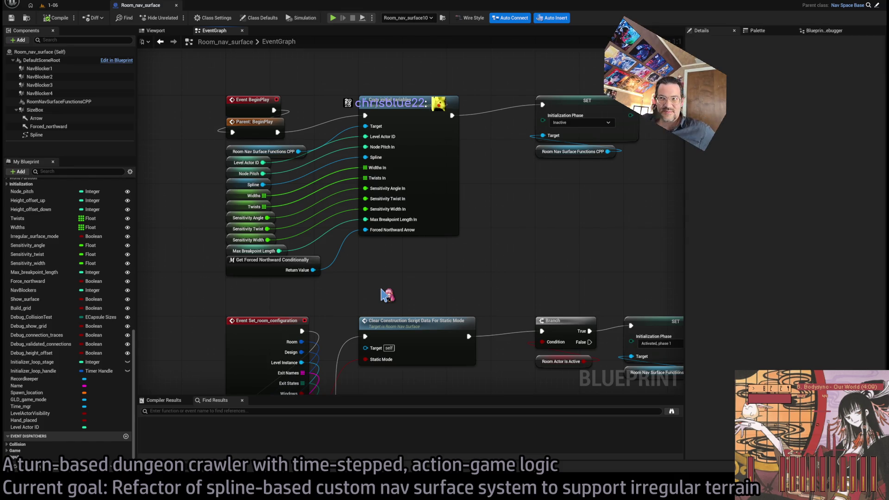
Open Room_nav_surface's Construction Script graph from the My Blueprint Functions list
{"action": "mouse_move", "coordinate": [506, 242]}
{"action": "left_mouse_down"}
{"action": "mouse_move", "coordinate": [530, 242]}
{"action": "mouse_move", "coordinate": [509, 230]}
{"action": "left_mouse_up"}
{"action": "scroll", "coordinate": [463, 188], "scroll_direction": "down", "scroll_amount": 4}
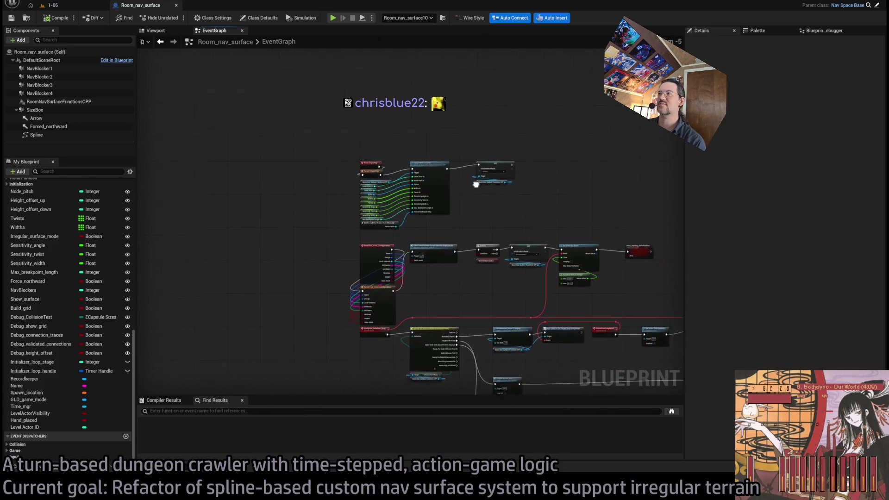
{"action": "scroll", "coordinate": [322, 209], "scroll_direction": "up", "scroll_amount": 4}
{"action": "scroll", "coordinate": [447, 224], "scroll_direction": "down", "scroll_amount": 1}
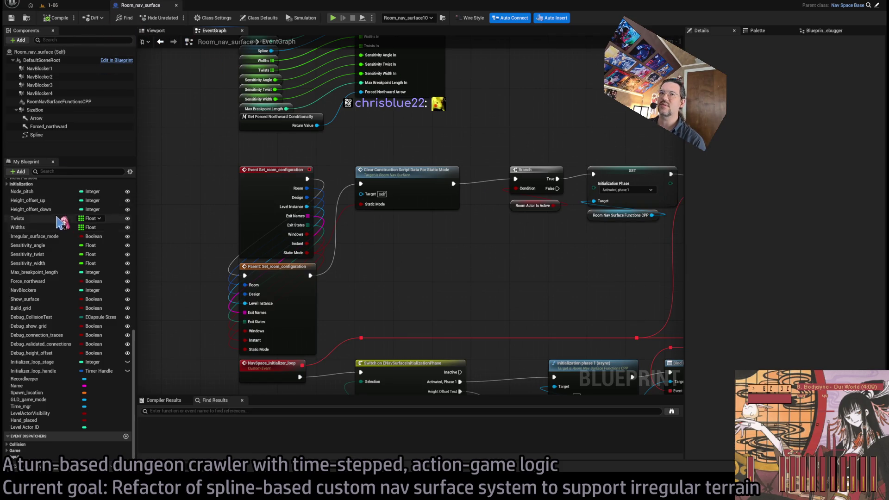
{"action": "scroll", "coordinate": [70, 222], "scroll_direction": "up", "scroll_amount": 10}
{"action": "double_click", "coordinate": [72, 214]}
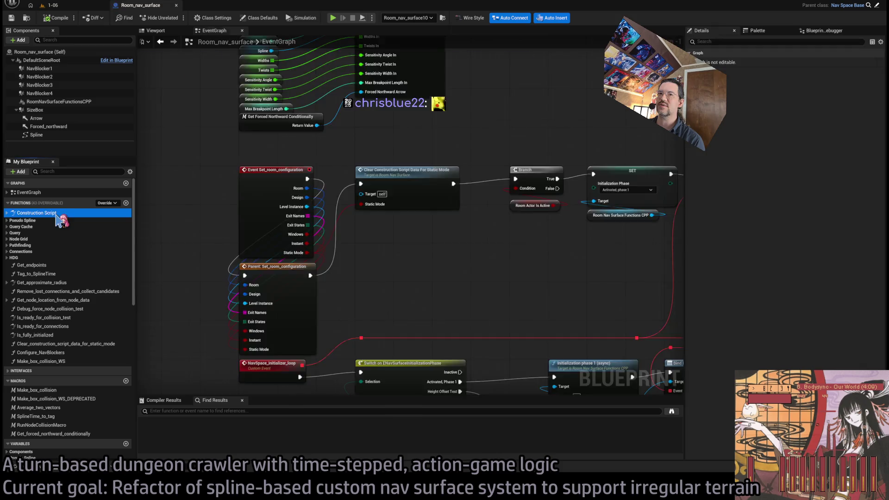
Select the Add Boxes To Spline node and open its Add_boxes_to_spline function graph
{"action": "left_click_drag", "start_coordinate": [578, 249], "coordinate": [252, 273]}
{"action": "left_click_drag", "start_coordinate": [420, 147], "coordinate": [478, 156]}
{"action": "left_click", "coordinate": [341, 154]}
{"action": "double_click", "coordinate": [392, 167]}
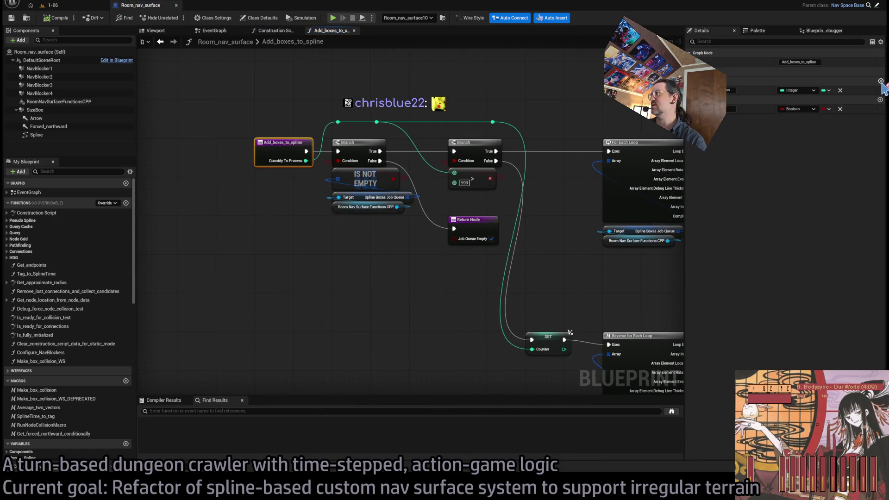
Add a new Boolean input to Add_boxes_to_spline, wire it into the graph, and save and compile
{"action": "left_click", "coordinate": [880, 82]}
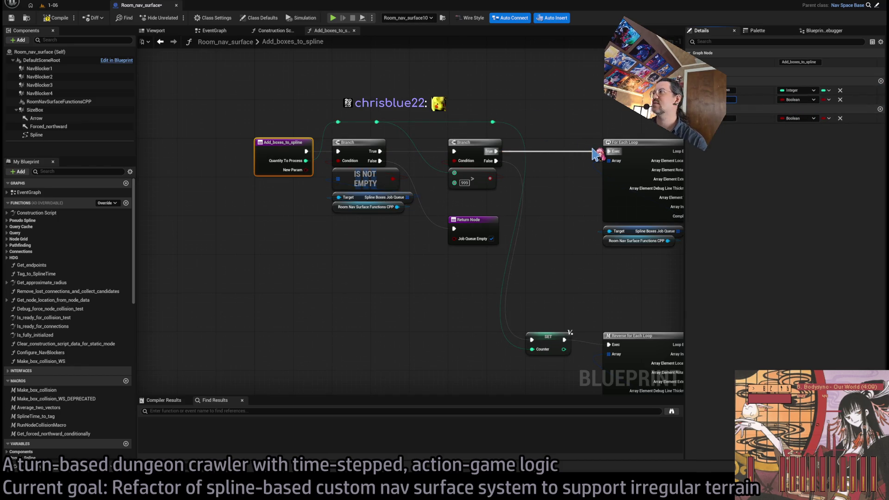
{"action": "mouse_move", "coordinate": [593, 154]}
{"action": "left_mouse_down"}
{"action": "mouse_move", "coordinate": [417, 254]}
{"action": "mouse_move", "coordinate": [227, 185]}
{"action": "mouse_move", "coordinate": [242, 139]}
{"action": "mouse_move", "coordinate": [619, 143]}
{"action": "mouse_move", "coordinate": [602, 139]}
{"action": "mouse_move", "coordinate": [639, 234]}
{"action": "left_mouse_up"}
{"action": "left_click_drag", "start_coordinate": [592, 132], "coordinate": [472, 97]}
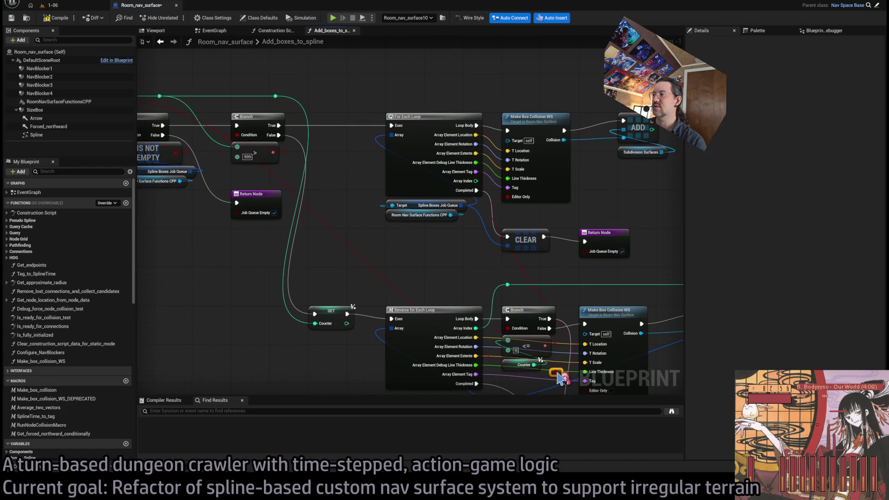
{"action": "mouse_move", "coordinate": [477, 109]}
{"action": "left_mouse_down"}
{"action": "mouse_move", "coordinate": [417, 95]}
{"action": "mouse_move", "coordinate": [446, 238]}
{"action": "mouse_move", "coordinate": [500, 341]}
{"action": "left_mouse_up"}
{"action": "scroll", "coordinate": [398, 93], "scroll_direction": "down", "scroll_amount": 1}
{"action": "left_click_drag", "start_coordinate": [562, 195], "coordinate": [527, 155]}
{"action": "key", "text": "ctrl+s"}
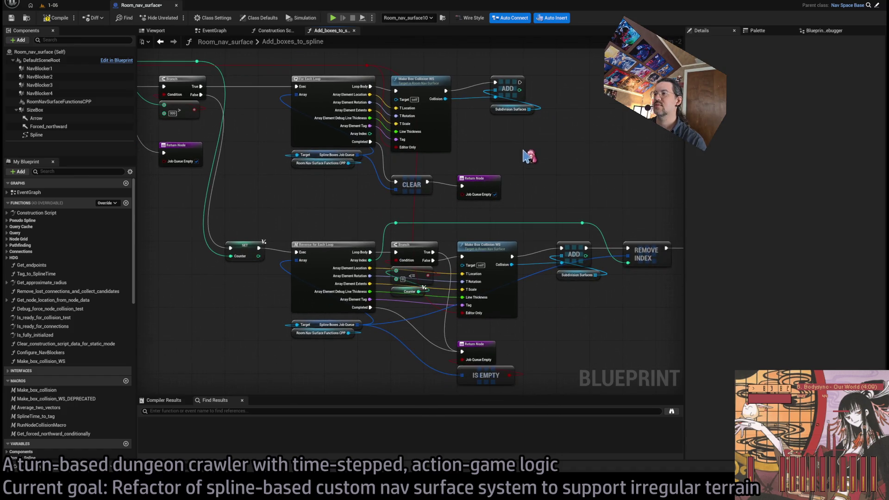
{"action": "key", "text": "F7"}
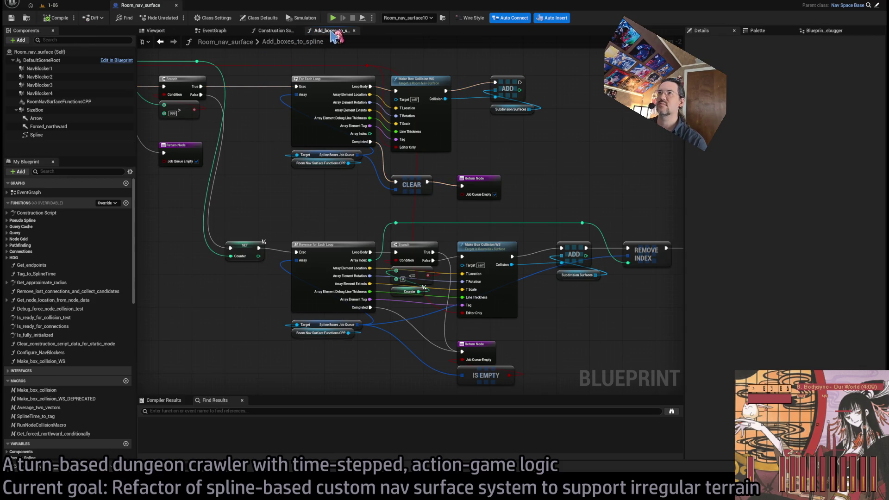
Close the function graph, tick Editor Only on the Add Boxes To Spline call, and recompile
{"action": "middle_click", "coordinate": [331, 32]}
{"action": "left_click_drag", "start_coordinate": [333, 215], "coordinate": [332, 230]}
{"action": "left_click", "coordinate": [313, 205]}
{"action": "left_click", "coordinate": [54, 19]}
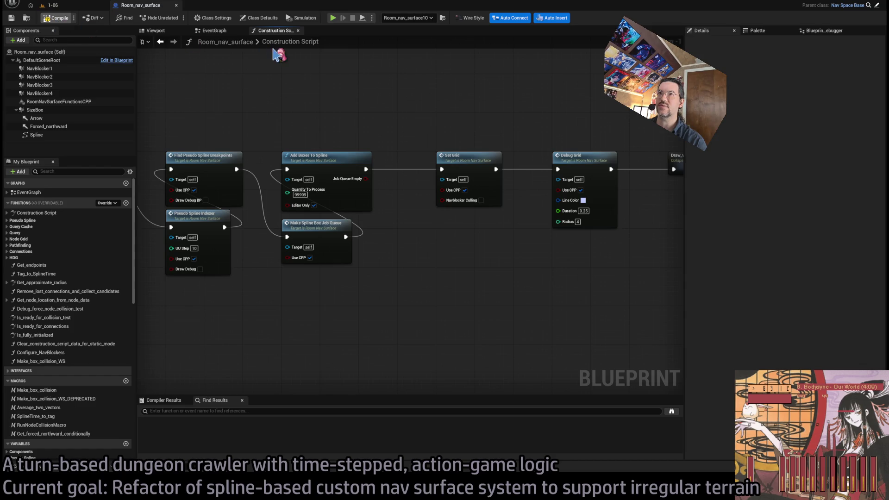
Switch to the EventGraph and pan over the Height Offset Test, collision-test and Check Is Ready nodes
{"action": "left_click", "coordinate": [213, 30]}
{"action": "scroll", "coordinate": [403, 213], "scroll_direction": "down", "scroll_amount": 4}
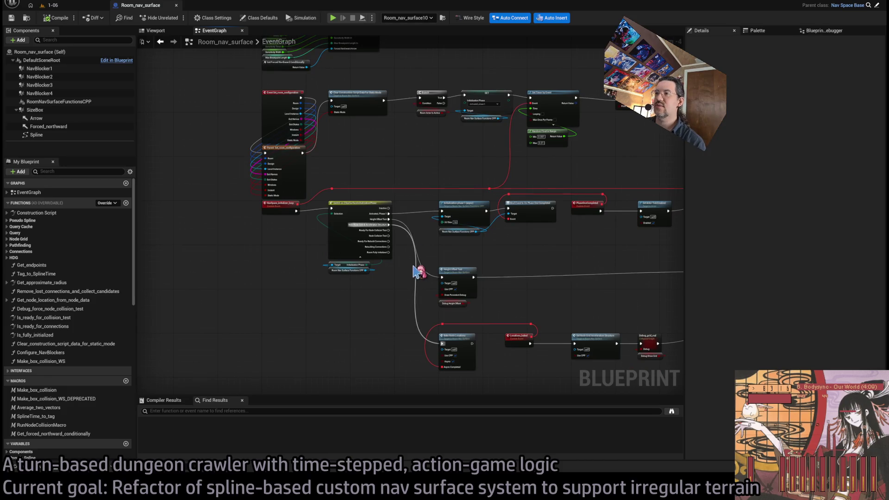
{"action": "scroll", "coordinate": [422, 232], "scroll_direction": "up", "scroll_amount": 1}
{"action": "mouse_move", "coordinate": [433, 232]}
{"action": "left_mouse_down"}
{"action": "mouse_move", "coordinate": [373, 214]}
{"action": "mouse_move", "coordinate": [395, 195]}
{"action": "left_mouse_up"}
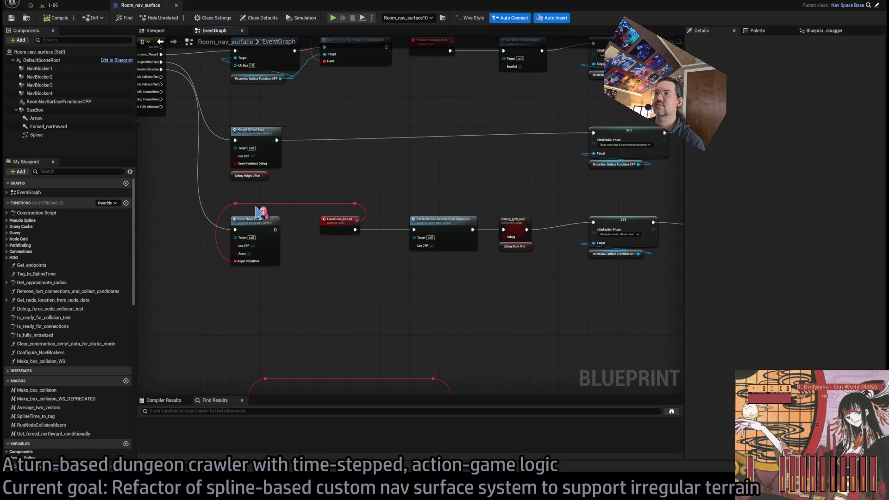
{"action": "left_click", "coordinate": [277, 132]}
{"action": "left_click_drag", "start_coordinate": [473, 204], "coordinate": [596, 193]}
{"action": "mouse_move", "coordinate": [470, 212]}
{"action": "left_mouse_down"}
{"action": "mouse_move", "coordinate": [524, 149]}
{"action": "mouse_move", "coordinate": [200, 124]}
{"action": "mouse_move", "coordinate": [269, 115]}
{"action": "mouse_move", "coordinate": [410, 387]}
{"action": "left_mouse_up"}
{"action": "left_click_drag", "start_coordinate": [481, 277], "coordinate": [486, 301]}
{"action": "scroll", "coordinate": [492, 314], "scroll_direction": "down", "scroll_amount": 1}
Navigate to the Branch after Clear Construction Script Data and select its Room Actor Is Active getter
{"action": "left_click_drag", "start_coordinate": [286, 149], "coordinate": [308, 190]}
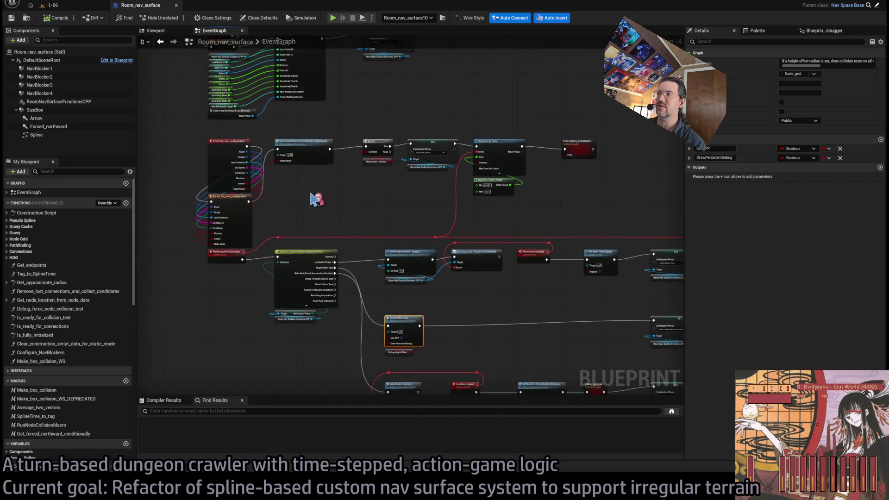
{"action": "scroll", "coordinate": [393, 183], "scroll_direction": "up", "scroll_amount": 1}
{"action": "left_click_drag", "start_coordinate": [383, 192], "coordinate": [452, 271]}
{"action": "mouse_move", "coordinate": [373, 256]}
{"action": "left_mouse_down"}
{"action": "mouse_move", "coordinate": [347, 229]}
{"action": "mouse_move", "coordinate": [369, 192]}
{"action": "mouse_move", "coordinate": [412, 252]}
{"action": "mouse_move", "coordinate": [578, 296]}
{"action": "left_mouse_up"}
{"action": "scroll", "coordinate": [341, 216], "scroll_direction": "up", "scroll_amount": 1}
{"action": "left_click_drag", "start_coordinate": [373, 249], "coordinate": [418, 238]}
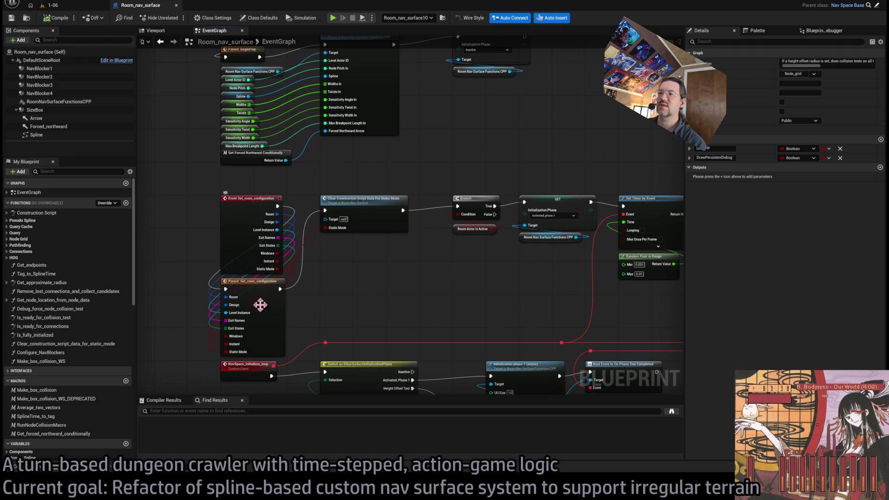
{"action": "scroll", "coordinate": [371, 195], "scroll_direction": "up", "scroll_amount": 1}
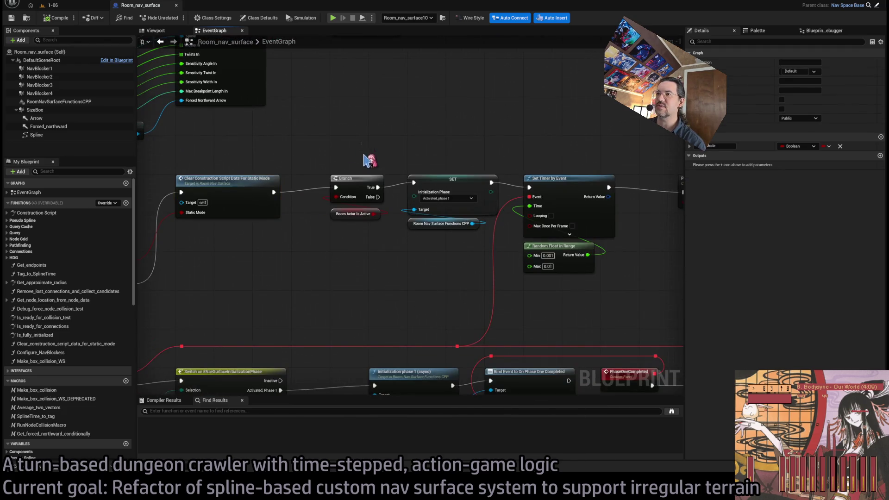
{"action": "left_click_drag", "start_coordinate": [368, 153], "coordinate": [357, 304]}
{"action": "mouse_move", "coordinate": [366, 250]}
{"action": "left_mouse_down"}
{"action": "mouse_move", "coordinate": [353, 268]}
{"action": "mouse_move", "coordinate": [329, 222]}
{"action": "mouse_move", "coordinate": [397, 244]}
{"action": "mouse_move", "coordinate": [337, 213]}
{"action": "mouse_move", "coordinate": [301, 211]}
{"action": "left_mouse_up"}
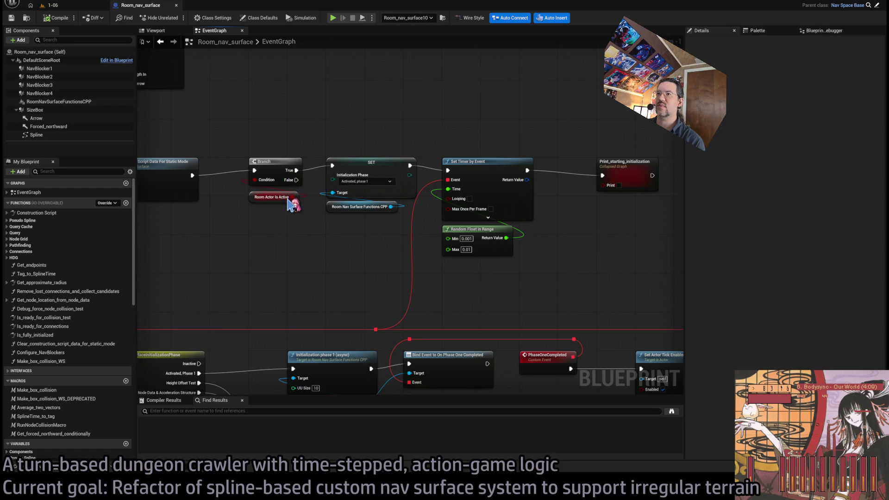
Wire Clear Construction Script into the Room Actor Is Active GET node and delete the old Branch
{"action": "mouse_move", "coordinate": [324, 143]}
{"action": "left_mouse_down"}
{"action": "mouse_move", "coordinate": [351, 258]}
{"action": "mouse_move", "coordinate": [363, 235]}
{"action": "mouse_move", "coordinate": [356, 144]}
{"action": "left_mouse_up"}
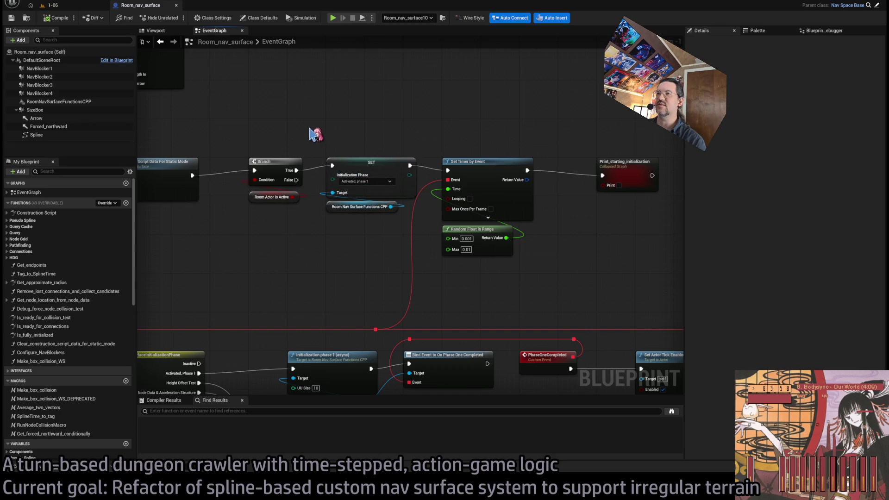
{"action": "left_click_drag", "start_coordinate": [318, 207], "coordinate": [321, 260]}
{"action": "left_click", "coordinate": [361, 261], "text": "alt"}
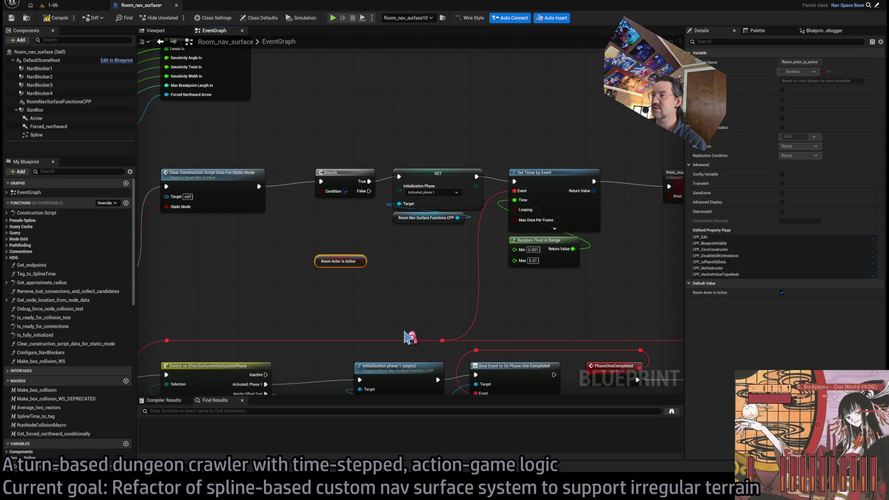
{"action": "mouse_move", "coordinate": [259, 187]}
{"action": "left_mouse_down"}
{"action": "mouse_move", "coordinate": [322, 268]}
{"action": "mouse_move", "coordinate": [343, 186]}
{"action": "left_mouse_up"}
{"action": "left_click", "coordinate": [345, 183]}
{"action": "key", "text": "Delete"}
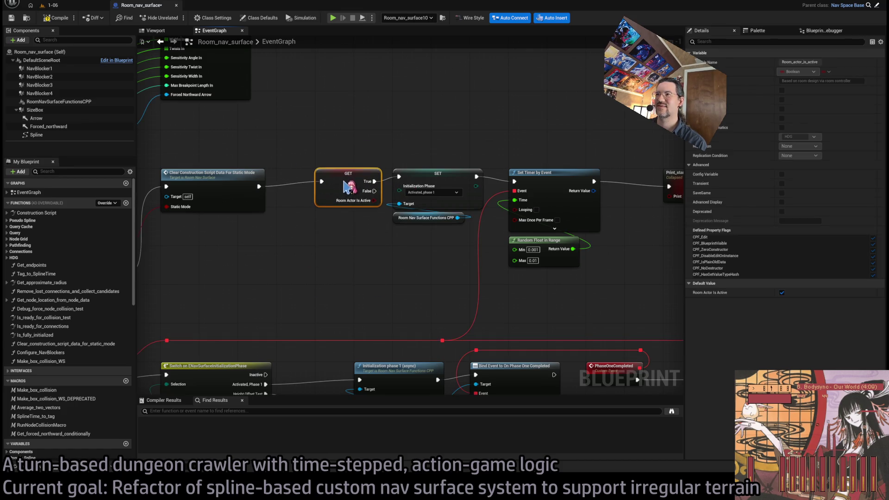
{"action": "left_click", "coordinate": [344, 234]}
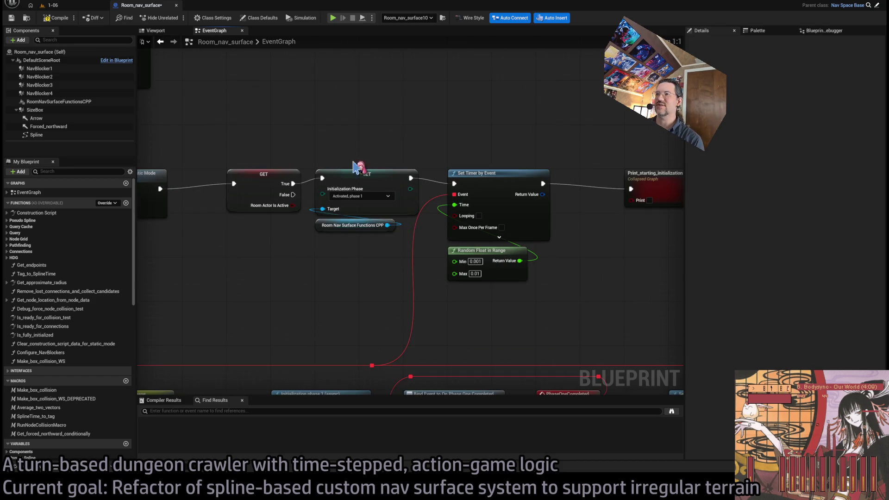
Pan from the SET initialization phase node over to Initialization phase 1 and Bind Event
{"action": "scroll", "coordinate": [337, 119], "scroll_direction": "down", "scroll_amount": 1}
{"action": "left_click", "coordinate": [319, 172]}
{"action": "mouse_move", "coordinate": [402, 135]}
{"action": "left_mouse_down"}
{"action": "mouse_move", "coordinate": [440, 103]}
{"action": "mouse_move", "coordinate": [452, 160]}
{"action": "left_mouse_up"}
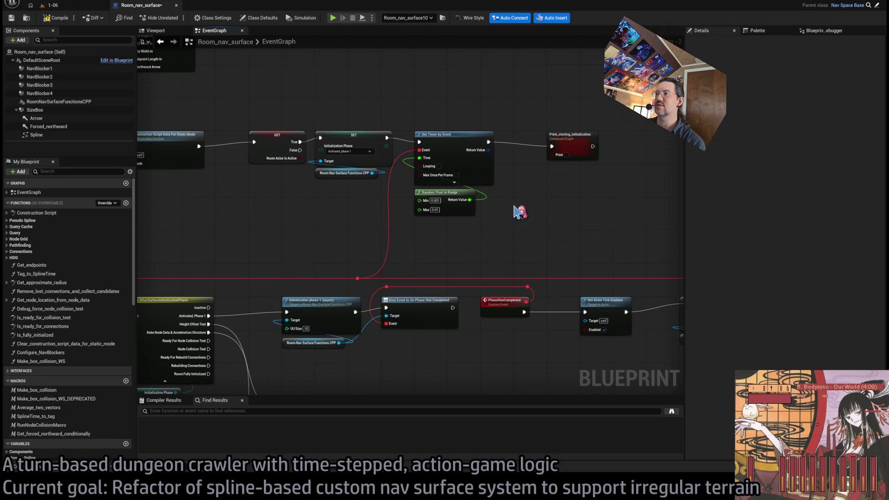
{"action": "mouse_move", "coordinate": [463, 240]}
{"action": "left_mouse_down"}
{"action": "mouse_move", "coordinate": [535, 223]}
{"action": "mouse_move", "coordinate": [682, 125]}
{"action": "left_mouse_up"}
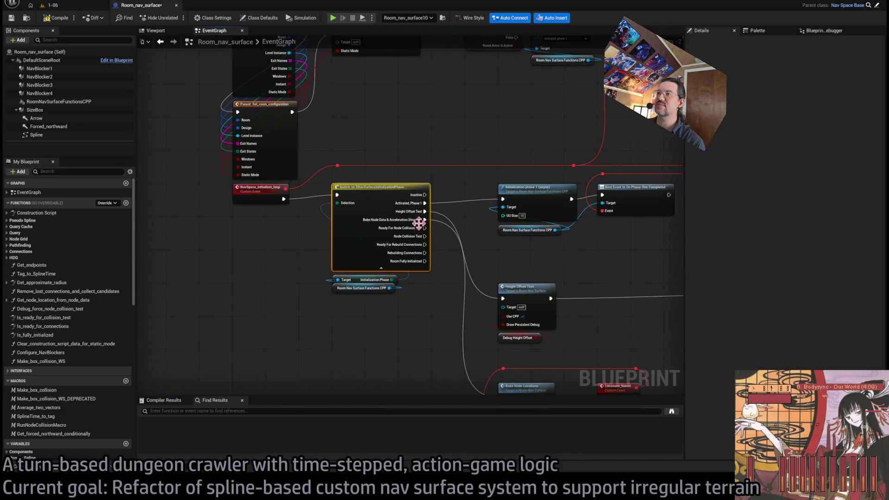
{"action": "left_click_drag", "start_coordinate": [452, 162], "coordinate": [387, 155]}
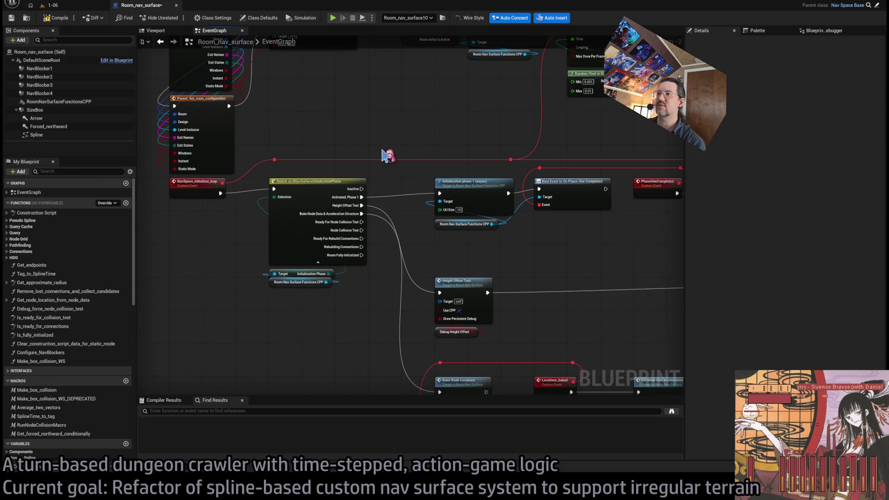
{"action": "scroll", "coordinate": [376, 135], "scroll_direction": "up", "scroll_amount": 2}
{"action": "left_click_drag", "start_coordinate": [377, 195], "coordinate": [345, 174]}
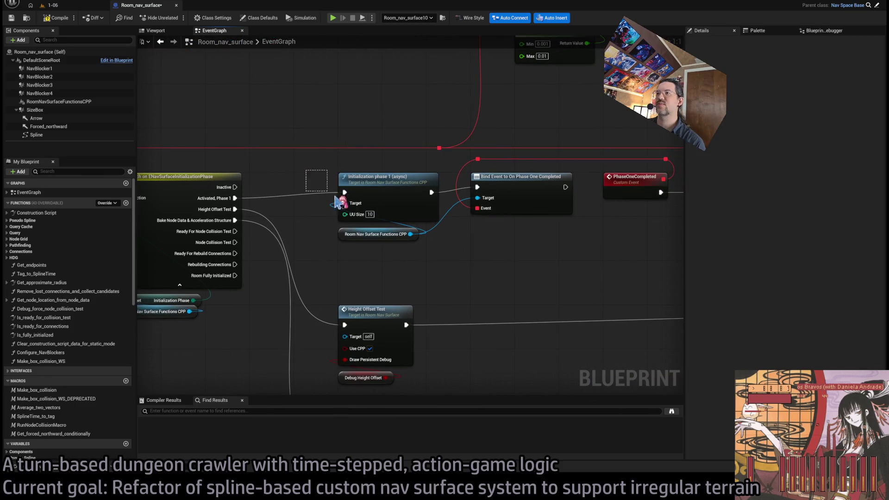
{"action": "left_click_drag", "start_coordinate": [419, 246], "coordinate": [332, 193]}
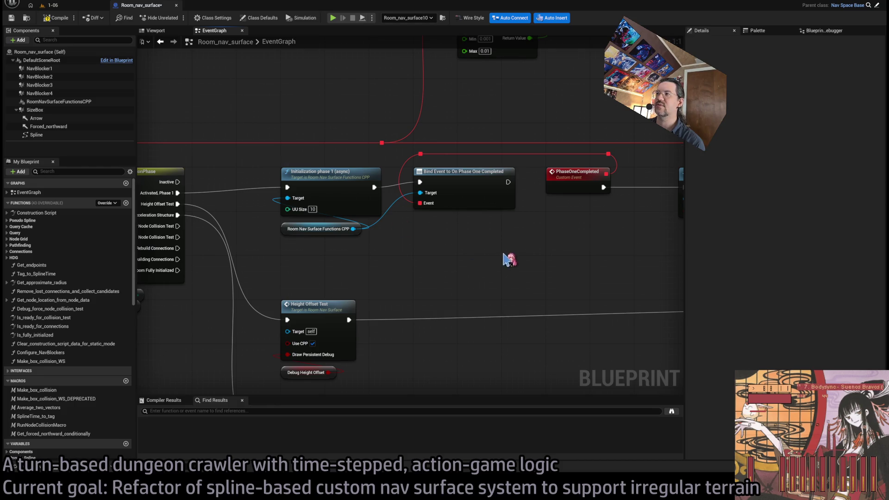
Inspect PhaseOneCompleted and Set Actor Tick Enabled, then survey the surrounding node rows
{"action": "mouse_move", "coordinate": [512, 252]}
{"action": "left_mouse_down"}
{"action": "mouse_move", "coordinate": [383, 236]}
{"action": "mouse_move", "coordinate": [307, 251]}
{"action": "left_mouse_up"}
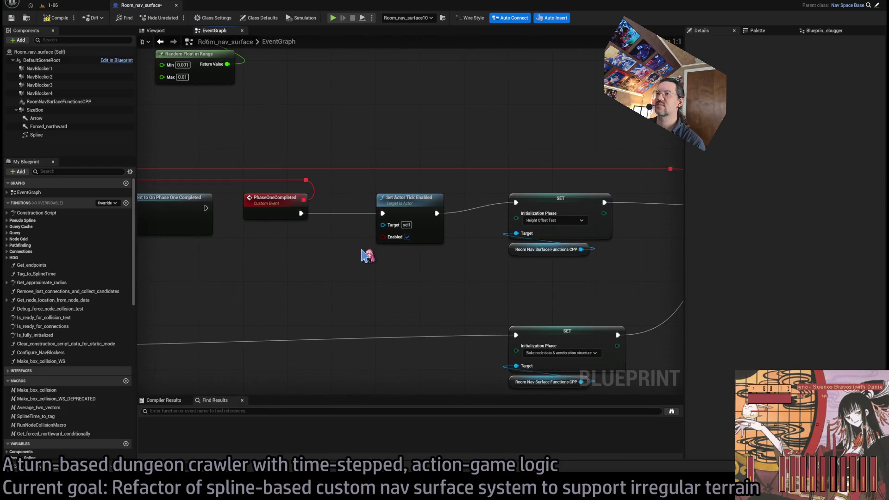
{"action": "left_click", "coordinate": [418, 241]}
{"action": "left_click_drag", "start_coordinate": [474, 295], "coordinate": [766, 282]}
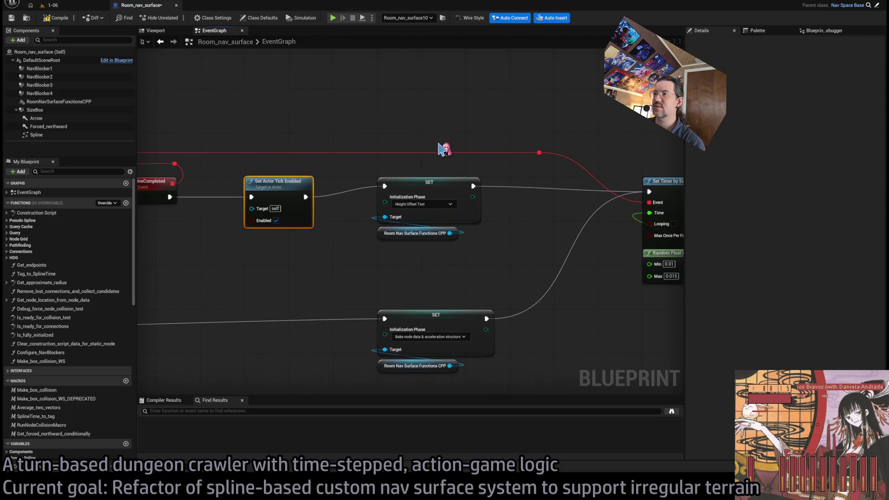
{"action": "left_click_drag", "start_coordinate": [440, 153], "coordinate": [575, 152]}
{"action": "left_click_drag", "start_coordinate": [486, 264], "coordinate": [523, 264]}
{"action": "mouse_move", "coordinate": [416, 260]}
{"action": "left_mouse_down"}
{"action": "mouse_move", "coordinate": [579, 259]}
{"action": "mouse_move", "coordinate": [133, 259]}
{"action": "mouse_move", "coordinate": [304, 259]}
{"action": "left_mouse_up"}
{"action": "left_click_drag", "start_coordinate": [602, 259], "coordinate": [292, 252]}
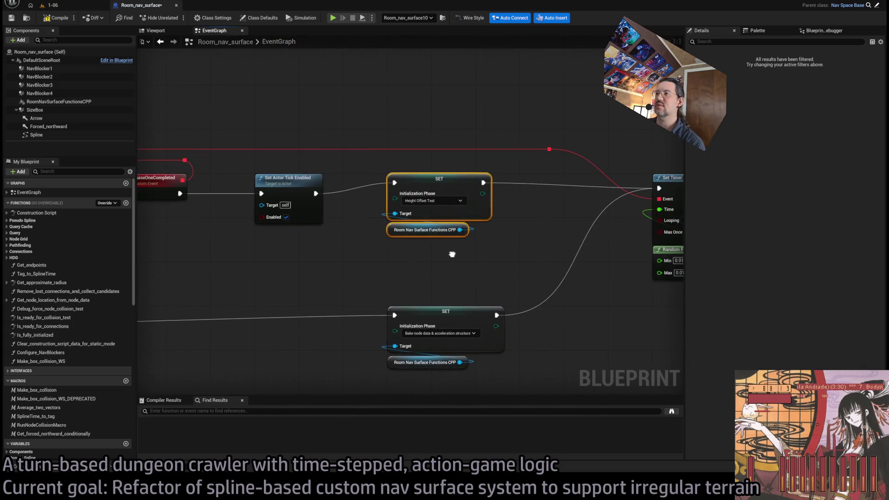
{"action": "scroll", "coordinate": [294, 248], "scroll_direction": "down", "scroll_amount": 5}
{"action": "scroll", "coordinate": [352, 203], "scroll_direction": "up", "scroll_amount": 6}
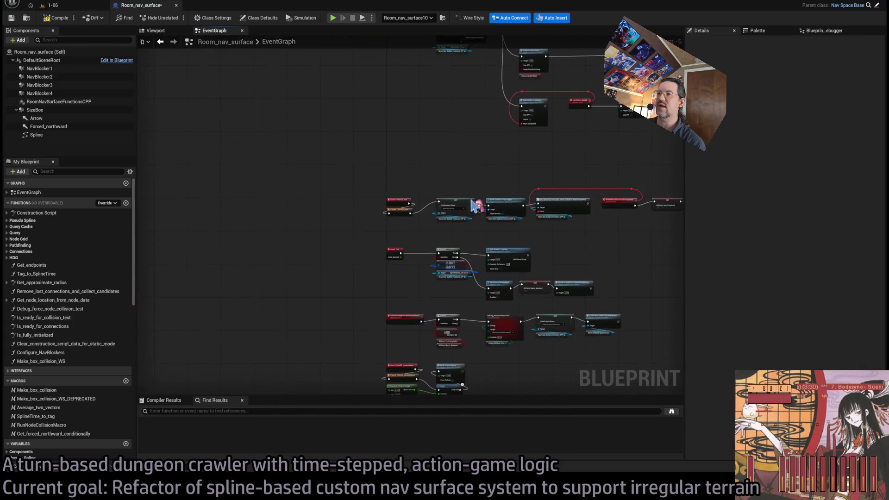
{"action": "left_click", "coordinate": [486, 196]}
{"action": "left_click_drag", "start_coordinate": [609, 188], "coordinate": [566, 196]}
{"action": "scroll", "coordinate": [537, 181], "scroll_direction": "down", "scroll_amount": 1}
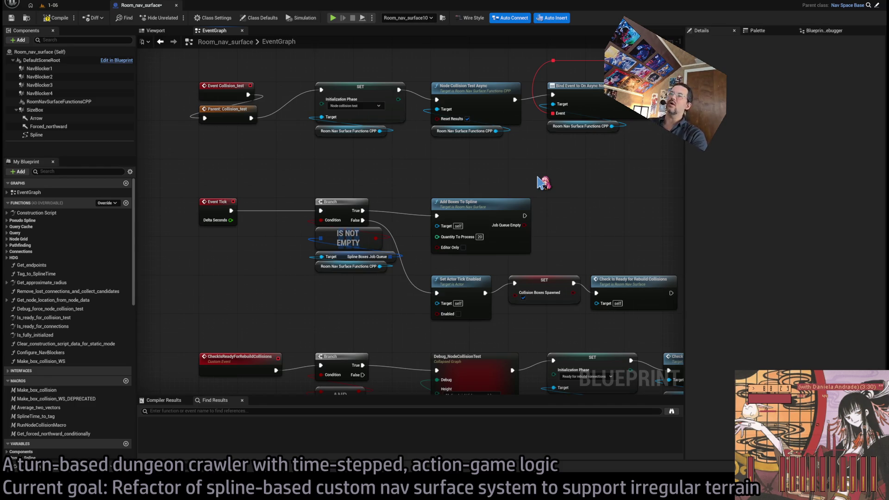
{"action": "mouse_move", "coordinate": [544, 182]}
{"action": "left_mouse_down"}
{"action": "mouse_move", "coordinate": [423, 271]}
{"action": "mouse_move", "coordinate": [453, 333]}
{"action": "mouse_move", "coordinate": [604, 185]}
{"action": "left_mouse_up"}
{"action": "scroll", "coordinate": [524, 167], "scroll_direction": "down", "scroll_amount": 3}
{"action": "scroll", "coordinate": [507, 191], "scroll_direction": "up", "scroll_amount": 2}
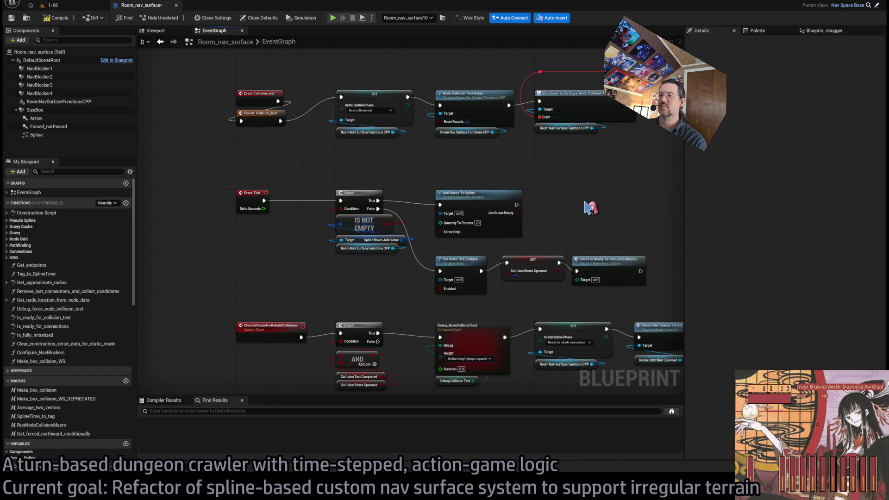
Open Add_boxes_to_spline, look over its loop, ADD and REMOVE INDEX nodes, and close it
{"action": "double_click", "coordinate": [477, 191]}
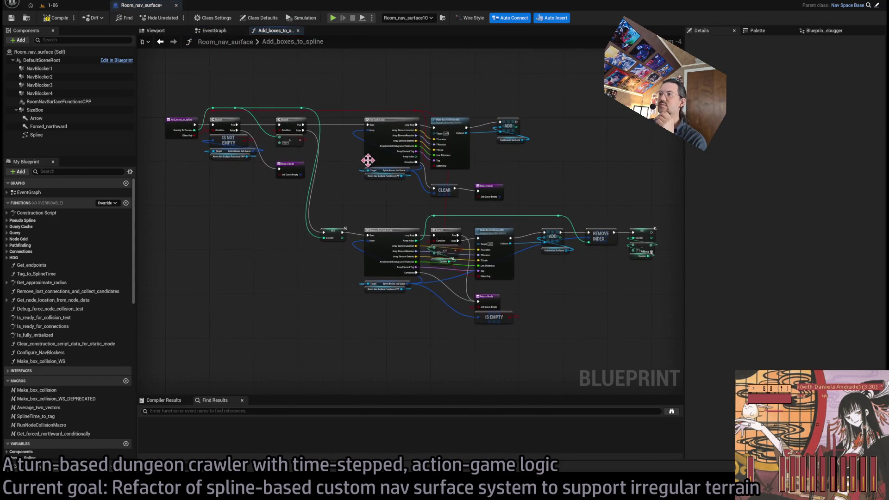
{"action": "scroll", "coordinate": [390, 221], "scroll_direction": "up", "scroll_amount": 2}
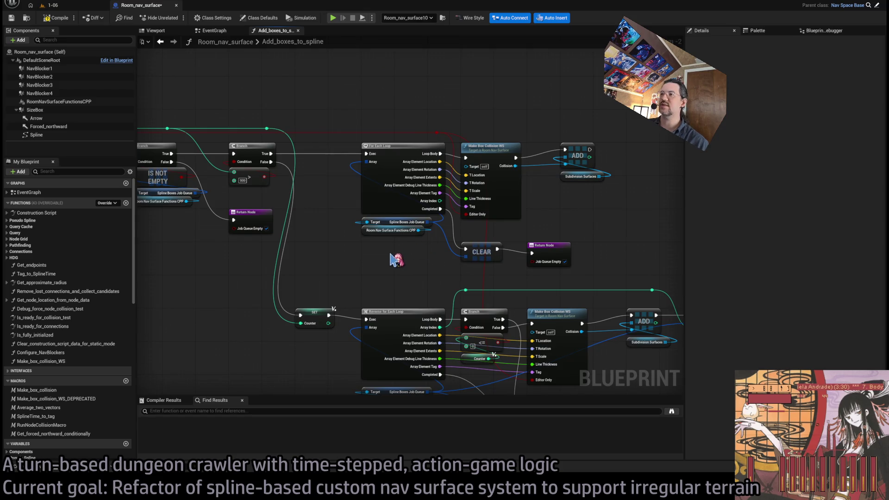
{"action": "left_click_drag", "start_coordinate": [391, 248], "coordinate": [421, 220]}
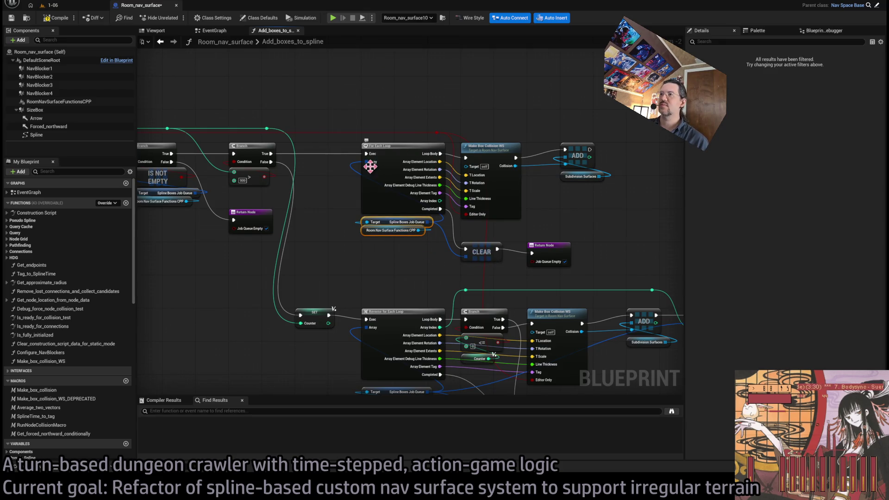
{"action": "left_click_drag", "start_coordinate": [525, 242], "coordinate": [724, 247]}
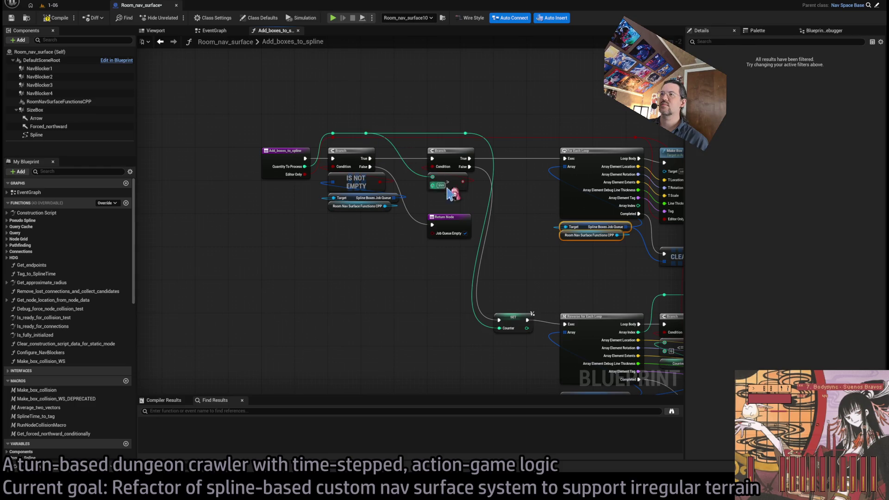
{"action": "left_click_drag", "start_coordinate": [547, 245], "coordinate": [453, 192]}
{"action": "left_click_drag", "start_coordinate": [472, 249], "coordinate": [377, 169]}
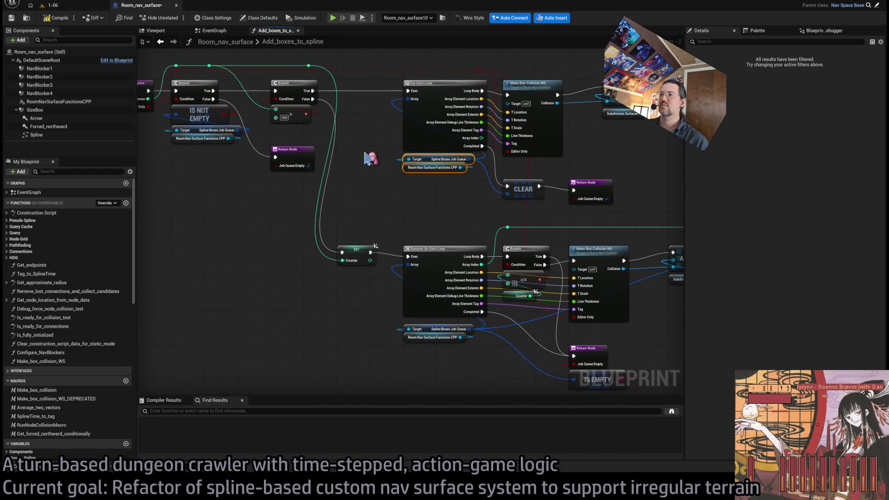
{"action": "left_click_drag", "start_coordinate": [478, 252], "coordinate": [339, 182]}
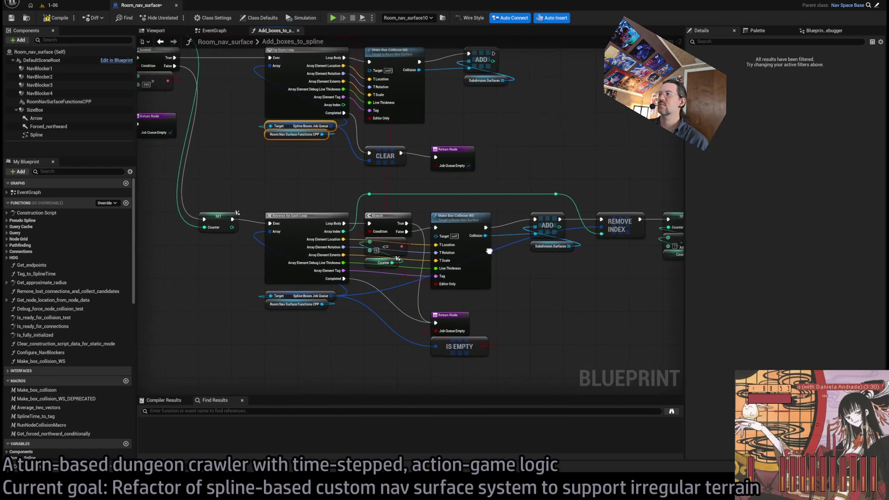
{"action": "left_click_drag", "start_coordinate": [618, 206], "coordinate": [481, 207]}
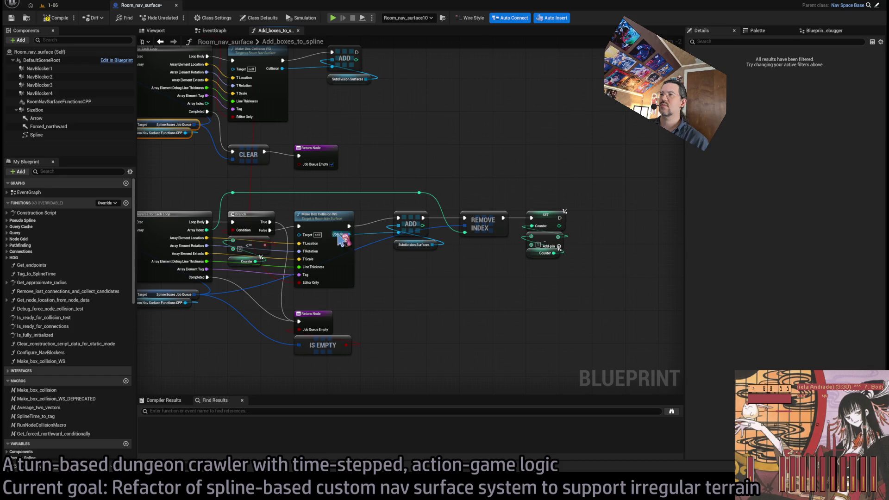
{"action": "middle_click", "coordinate": [278, 31]}
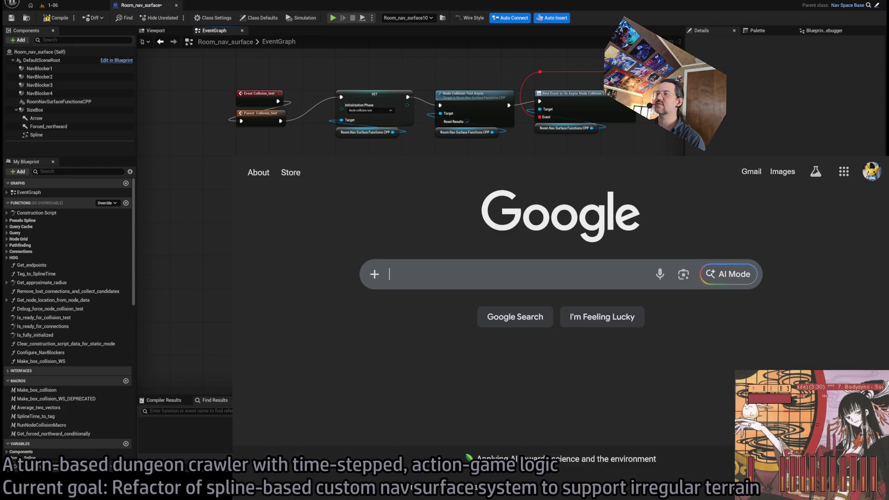
{"action": "left_click", "coordinate": [429, 277]}
{"action": "type", "text": "bqaiki"}
{"action": "key", "text": "BackSpace"}
{"action": "key", "text": "BackSpace"}
{"action": "key", "text": "BackSpace"}
{"action": "type", "text": "aikinman"}
{"action": "key", "text": "Return"}
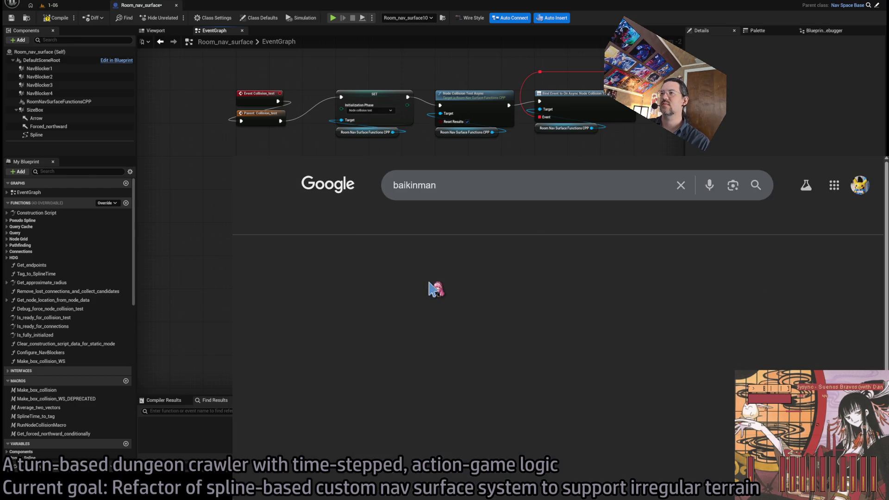
{"action": "left_click", "coordinate": [375, 223]}
{"action": "scroll", "coordinate": [299, 328], "scroll_direction": "down", "scroll_amount": 2}
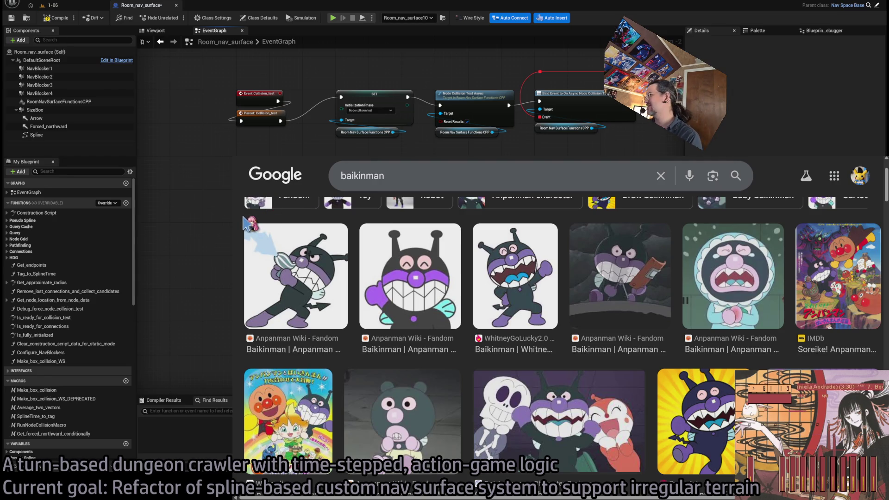
{"action": "scroll", "coordinate": [246, 223], "scroll_direction": "down", "scroll_amount": 3}
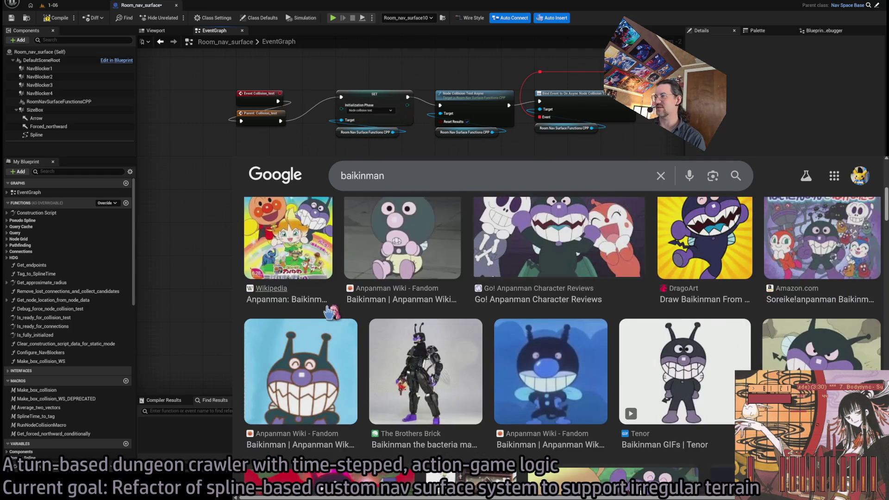
{"action": "scroll", "coordinate": [257, 226], "scroll_direction": "up", "scroll_amount": 1}
{"action": "left_click", "coordinate": [419, 398]}
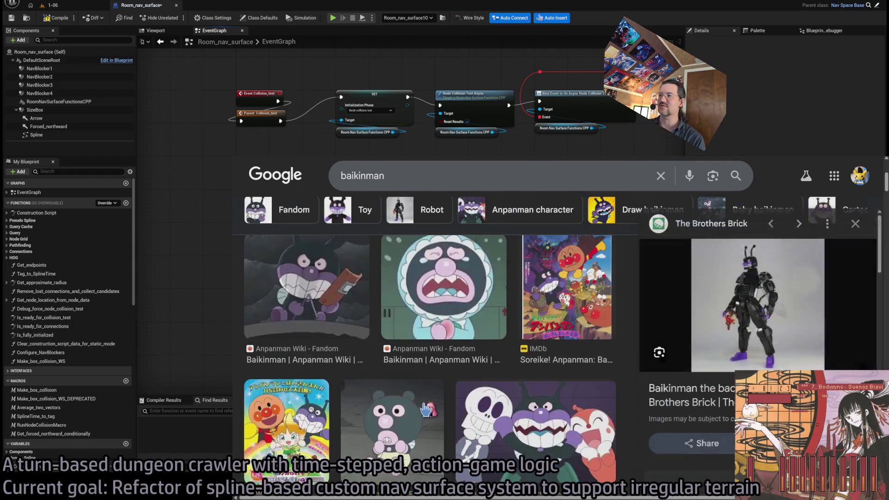
{"action": "scroll", "coordinate": [426, 356], "scroll_direction": "up", "scroll_amount": 5}
{"action": "left_click", "coordinate": [320, 354]}
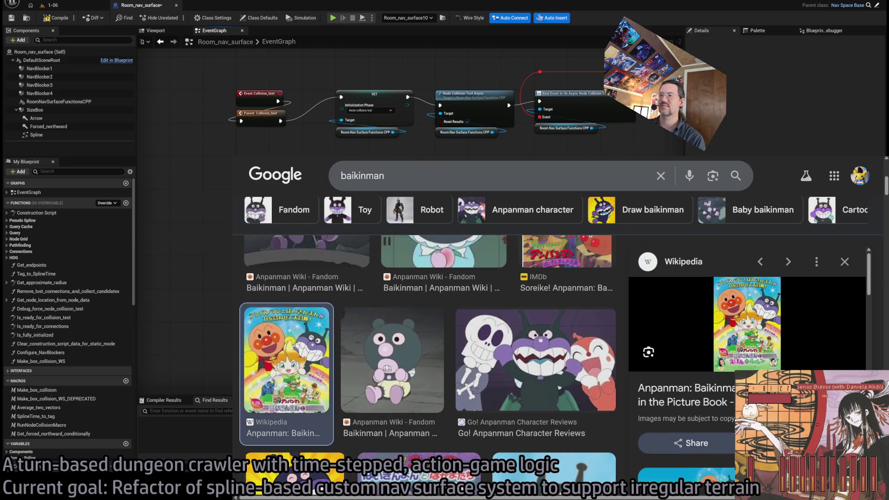
{"action": "key", "text": "alt+Tab"}
{"action": "scroll", "coordinate": [333, 248], "scroll_direction": "up", "scroll_amount": 4}
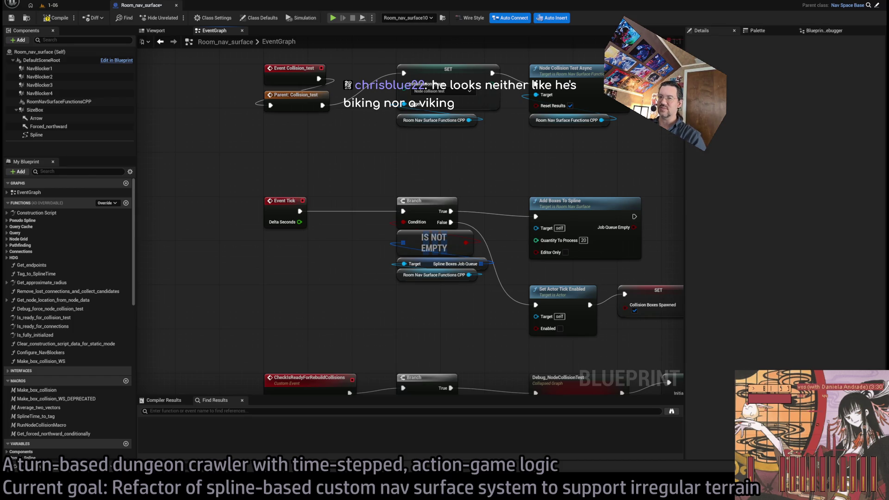
{"action": "scroll", "coordinate": [278, 324], "scroll_direction": "down", "scroll_amount": 1}
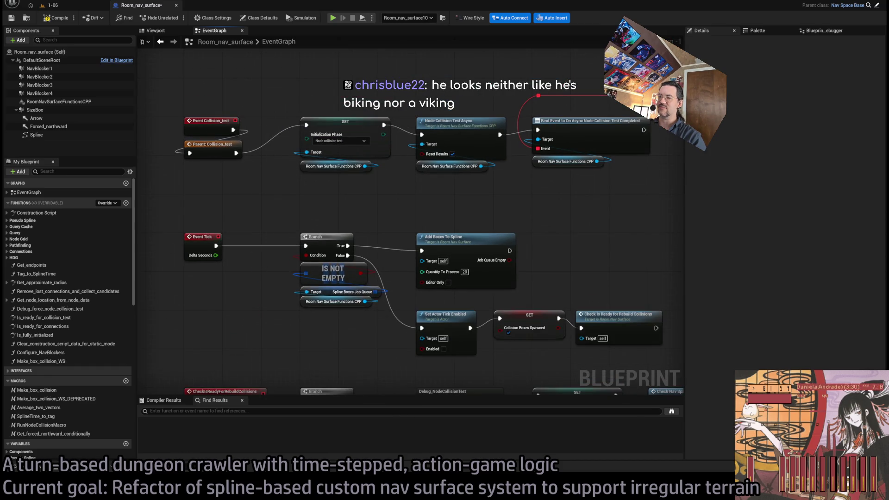
{"action": "key", "text": "alt+Tab"}
{"action": "key", "text": "ctrl+l"}
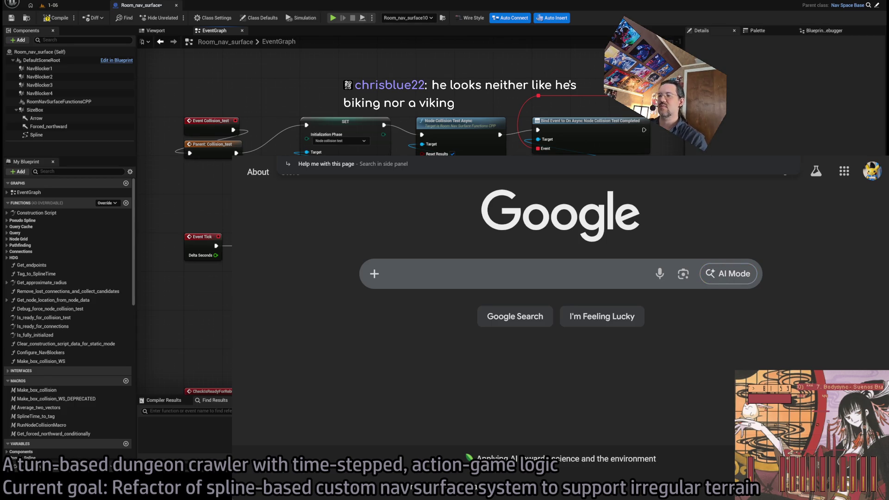
Open Google Translate and translate 'germs' from English into Japanese
{"action": "type", "text": "translate"}
{"action": "key", "text": "Return"}
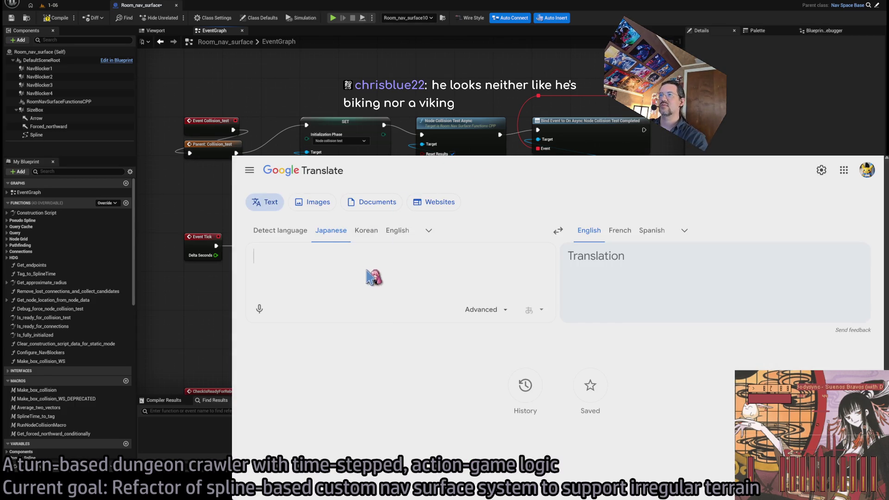
{"action": "key", "text": "ctrl+shift+s"}
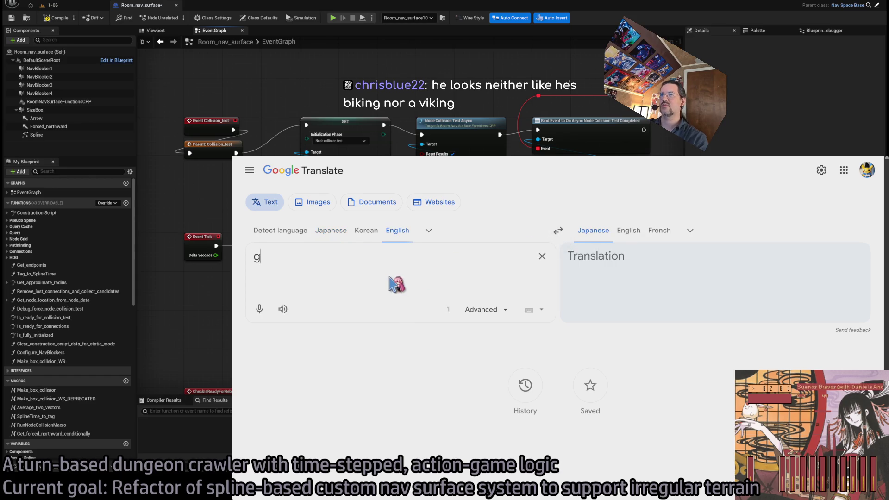
{"action": "type", "text": "erm"}
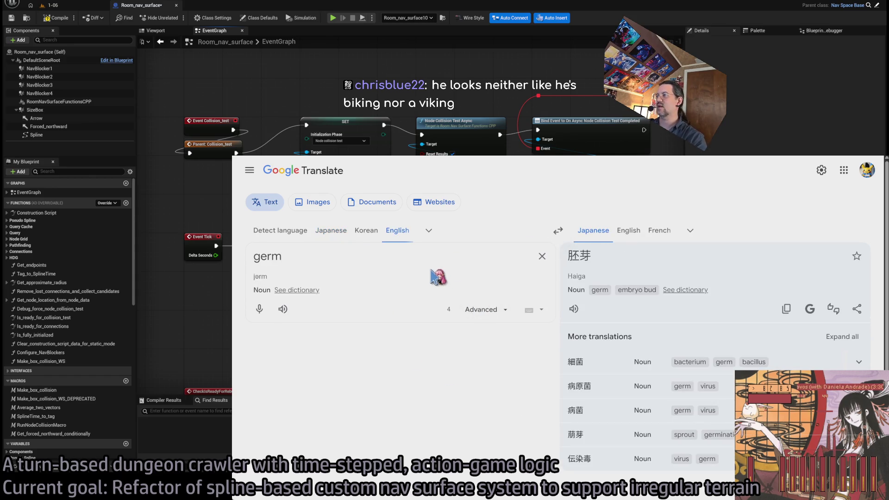
{"action": "type", "text": "s"}
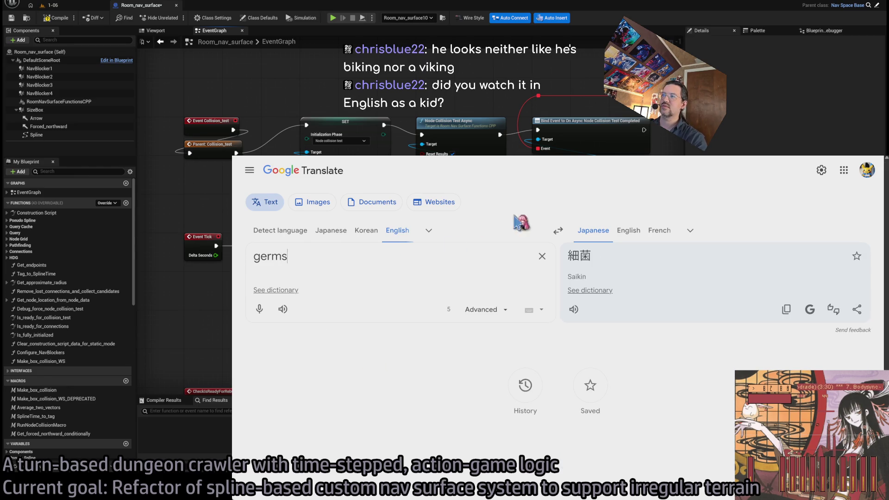
Search Wikipedia for 'baikin-man' in a new browser tab
{"action": "key", "text": "ctrl+t"}
{"action": "type", "text": "bai"}
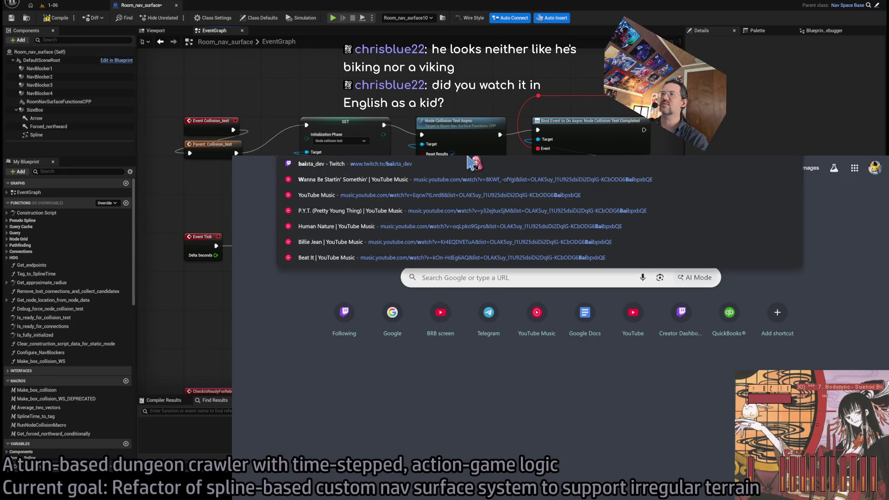
{"action": "key", "text": "Escape"}
{"action": "key", "text": "Return"}
{"action": "scroll", "coordinate": [346, 397], "scroll_direction": "down", "scroll_amount": 1}
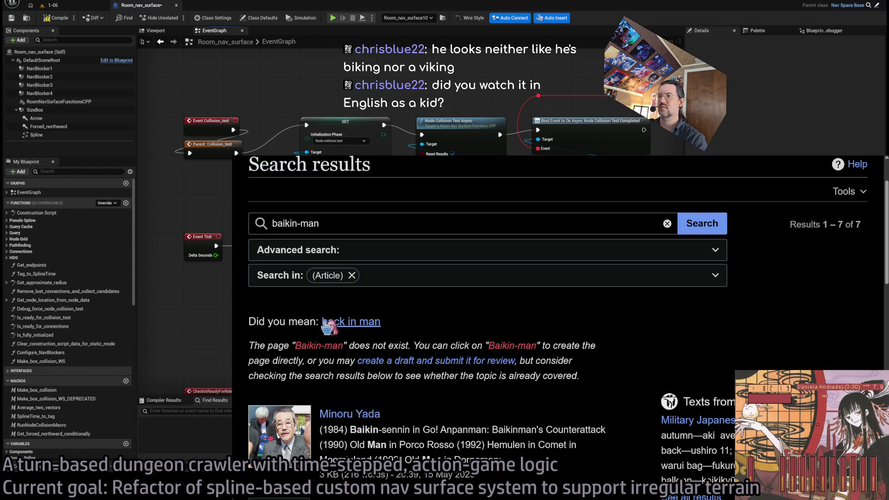
Re-run the Wikipedia search as 'baikinman' and open the Anpanman article
{"action": "left_click", "coordinate": [299, 224]}
{"action": "key", "text": "BackSpace"}
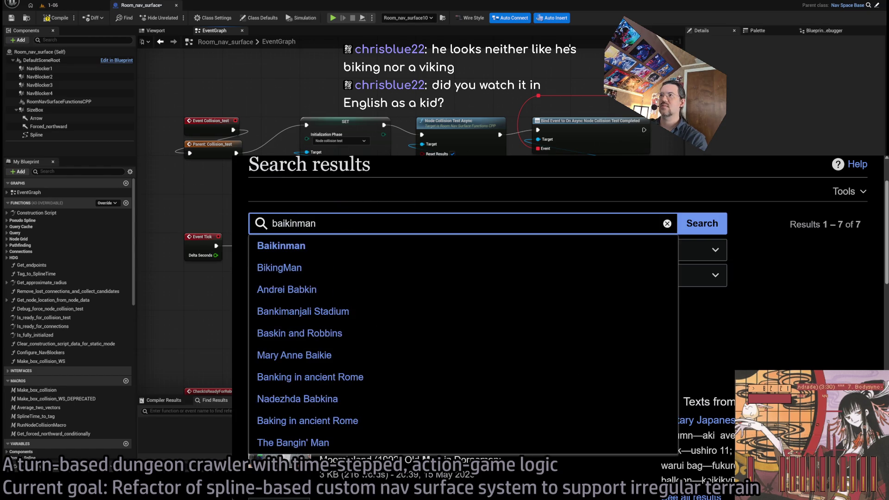
{"action": "key", "text": "Return"}
{"action": "left_click", "coordinate": [370, 401]}
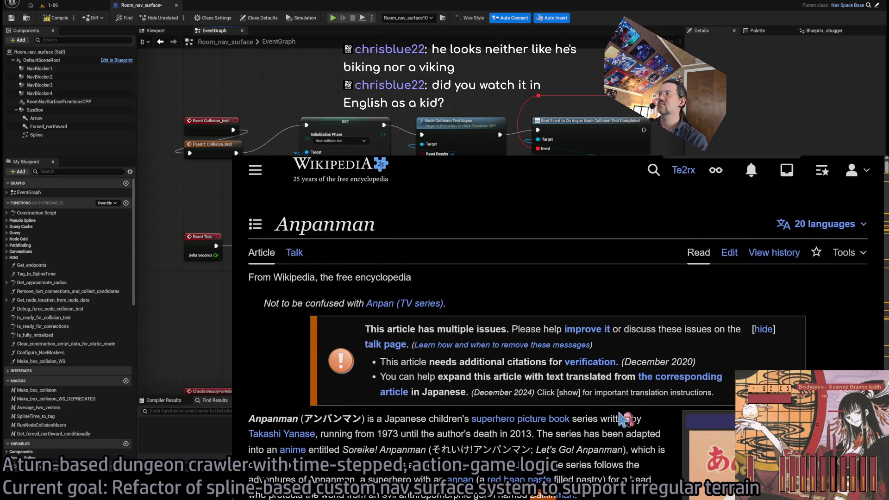
Find 'baik' in the article and select Baikinman's Japanese name and Germ Planet description under Villains
{"action": "key", "text": "ctrl+f"}
{"action": "type", "text": "baik"}
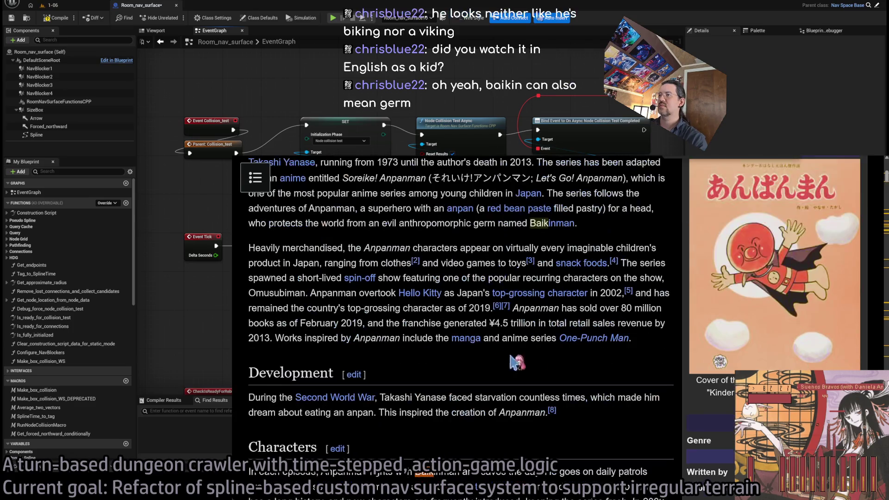
{"action": "key", "text": "Return"}
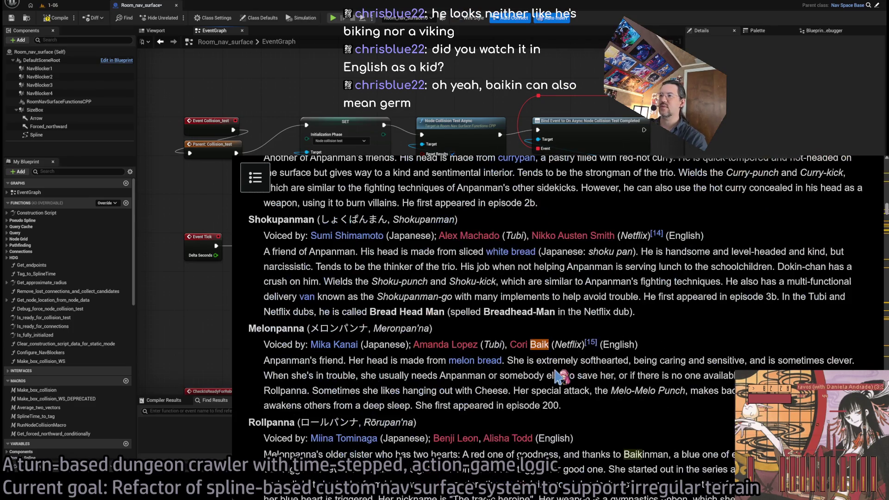
{"action": "key", "text": "Return"}
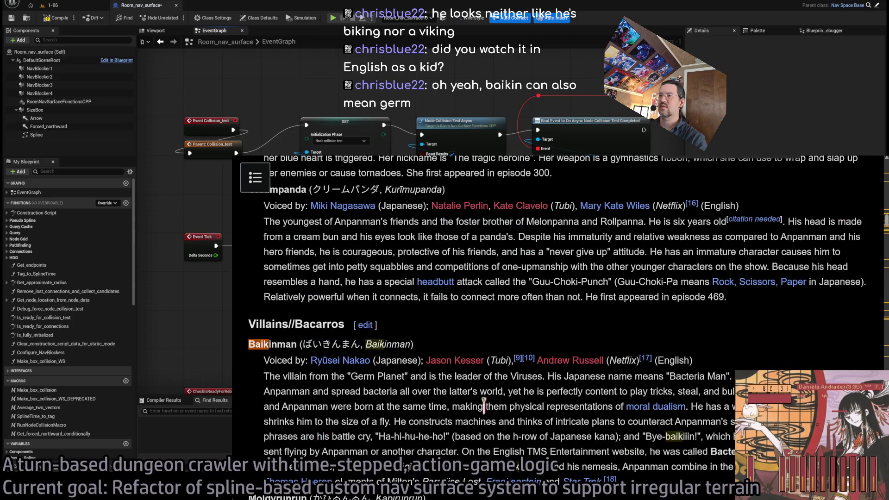
{"action": "scroll", "coordinate": [307, 398], "scroll_direction": "down", "scroll_amount": 2}
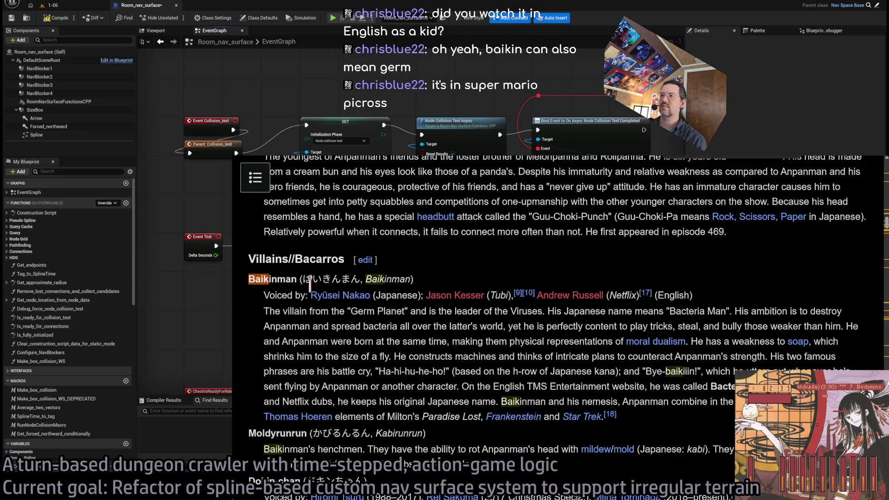
{"action": "left_click_drag", "start_coordinate": [303, 279], "coordinate": [357, 279]}
{"action": "left_click", "coordinate": [296, 333]}
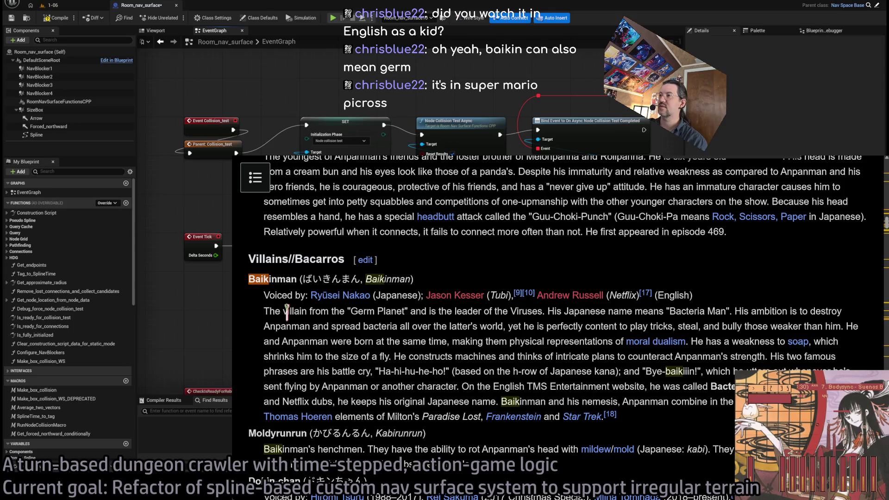
{"action": "mouse_move", "coordinate": [280, 311]}
{"action": "left_mouse_down"}
{"action": "mouse_move", "coordinate": [452, 311]}
{"action": "mouse_move", "coordinate": [583, 326]}
{"action": "mouse_move", "coordinate": [623, 311]}
{"action": "mouse_move", "coordinate": [742, 311]}
{"action": "left_mouse_up"}
{"action": "key", "text": "ctrl+Tab"}
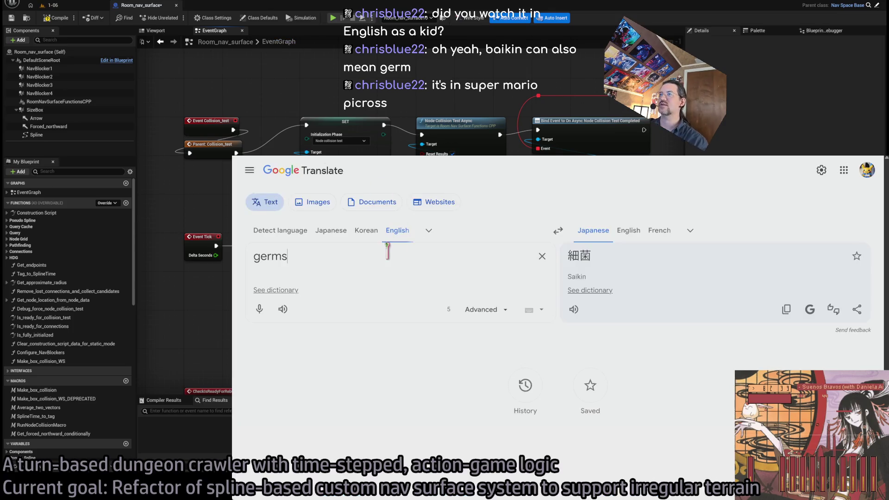
Replace the Google Translate source word 'germs' with 'virus'
{"action": "triple_click", "coordinate": [388, 252]}
{"action": "type", "text": "virus"}
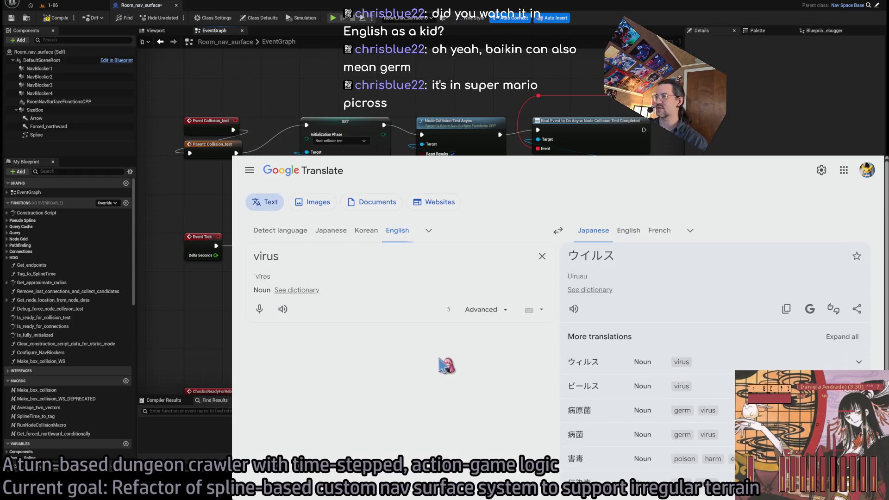
{"action": "scroll", "coordinate": [398, 352], "scroll_direction": "down", "scroll_amount": 2}
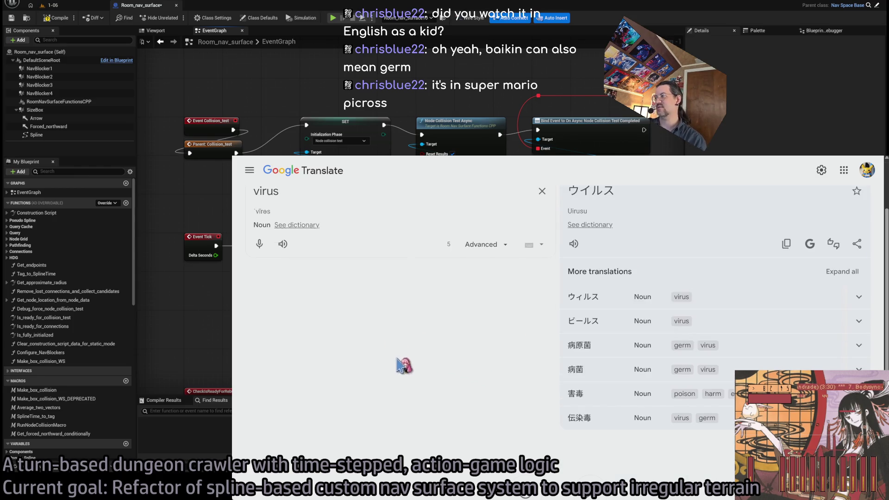
Check the Wikipedia line saying his name means Bacteria Man, and change the source to 'bacteria'
{"action": "key", "text": "ctrl+Tab"}
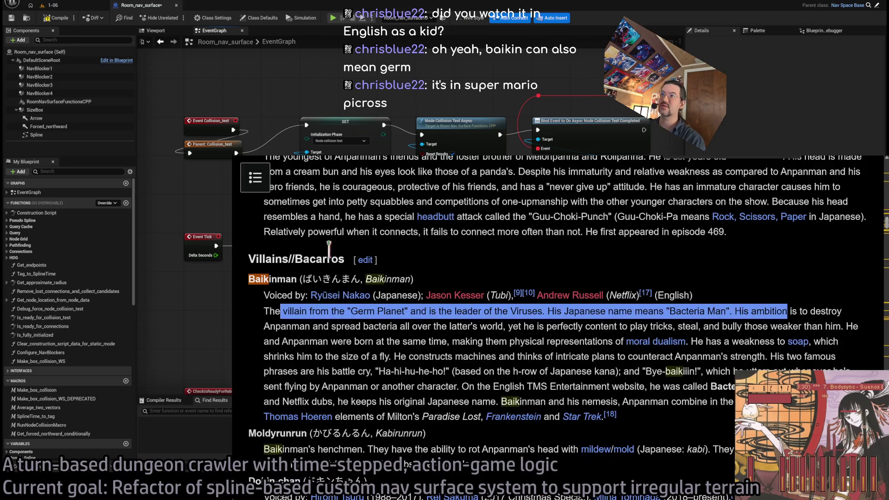
{"action": "mouse_move", "coordinate": [547, 311]}
{"action": "left_mouse_down"}
{"action": "mouse_move", "coordinate": [786, 309]}
{"action": "mouse_move", "coordinate": [616, 309]}
{"action": "mouse_move", "coordinate": [724, 310]}
{"action": "left_mouse_up"}
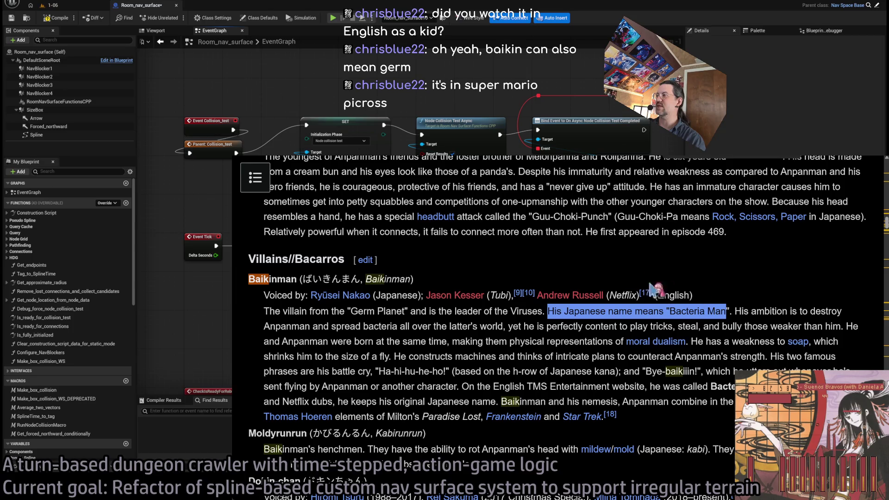
{"action": "key", "text": "ctrl+Tab"}
{"action": "key", "text": "ctrl+a"}
{"action": "type", "text": "ba"}
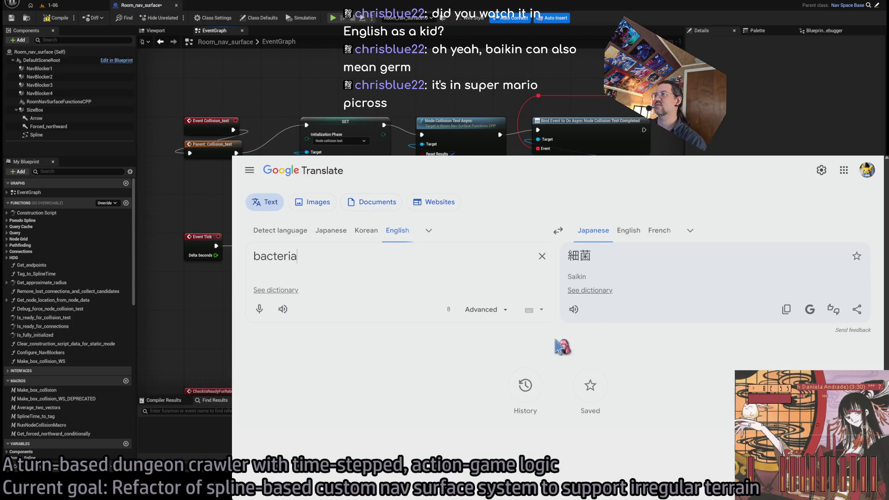
{"action": "key", "text": "ctrl+shift+Tab"}
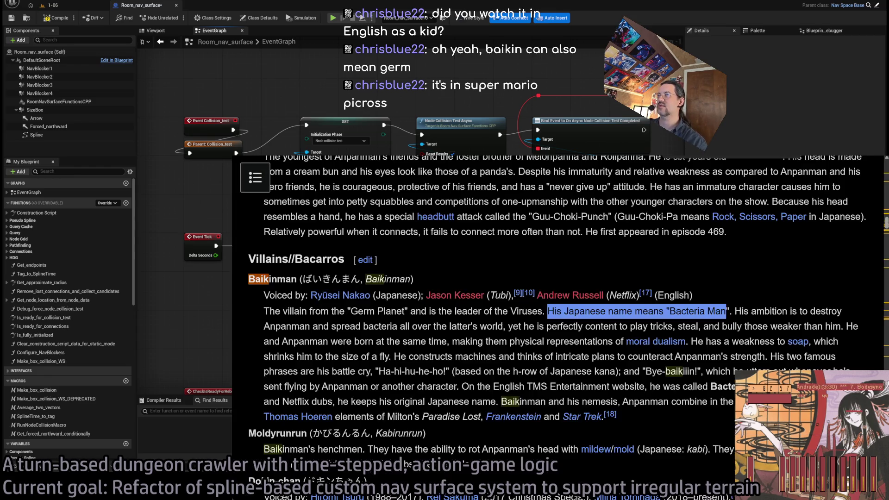
Highlight Baikinman's ambition, his birth alongside Anpanman, and his weakness to soap
{"action": "mouse_move", "coordinate": [733, 311]}
{"action": "left_mouse_down"}
{"action": "mouse_move", "coordinate": [842, 312]}
{"action": "mouse_move", "coordinate": [281, 322]}
{"action": "mouse_move", "coordinate": [556, 328]}
{"action": "mouse_move", "coordinate": [326, 327]}
{"action": "mouse_move", "coordinate": [501, 327]}
{"action": "mouse_move", "coordinate": [527, 341]}
{"action": "mouse_move", "coordinate": [515, 329]}
{"action": "mouse_move", "coordinate": [574, 341]}
{"action": "left_mouse_up"}
{"action": "left_click", "coordinate": [578, 341]}
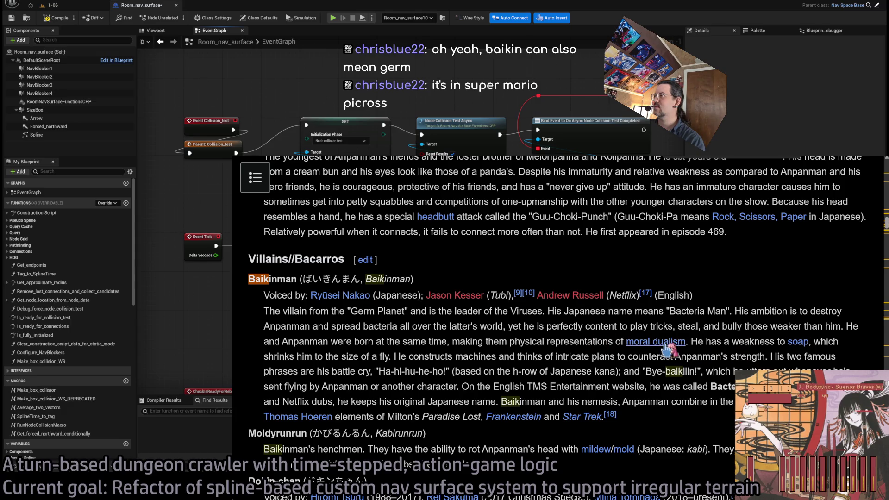
{"action": "mouse_move", "coordinate": [846, 327]}
{"action": "left_mouse_down"}
{"action": "mouse_move", "coordinate": [376, 357]}
{"action": "mouse_move", "coordinate": [327, 343]}
{"action": "mouse_move", "coordinate": [452, 332]}
{"action": "mouse_move", "coordinate": [699, 344]}
{"action": "mouse_move", "coordinate": [685, 343]}
{"action": "mouse_move", "coordinate": [711, 352]}
{"action": "mouse_move", "coordinate": [861, 330]}
{"action": "mouse_move", "coordinate": [687, 343]}
{"action": "left_mouse_up"}
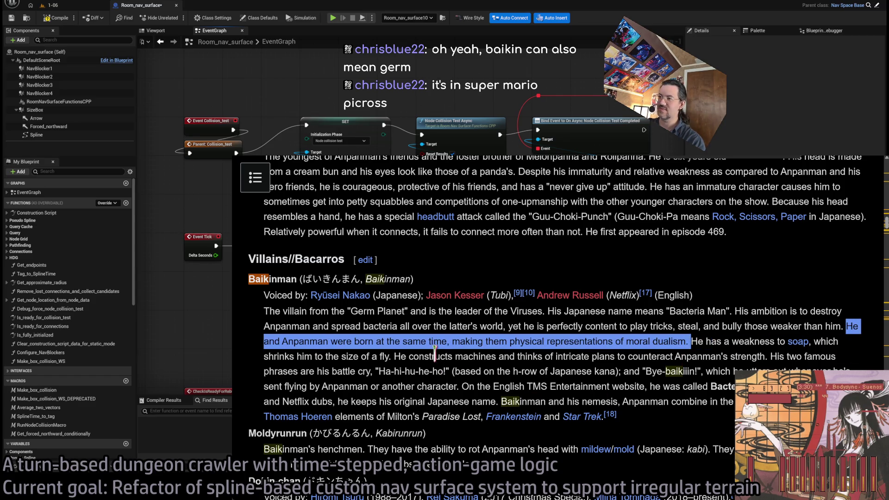
{"action": "mouse_move", "coordinate": [296, 342]}
{"action": "left_mouse_down"}
{"action": "mouse_move", "coordinate": [278, 378]}
{"action": "mouse_move", "coordinate": [444, 365]}
{"action": "left_mouse_up"}
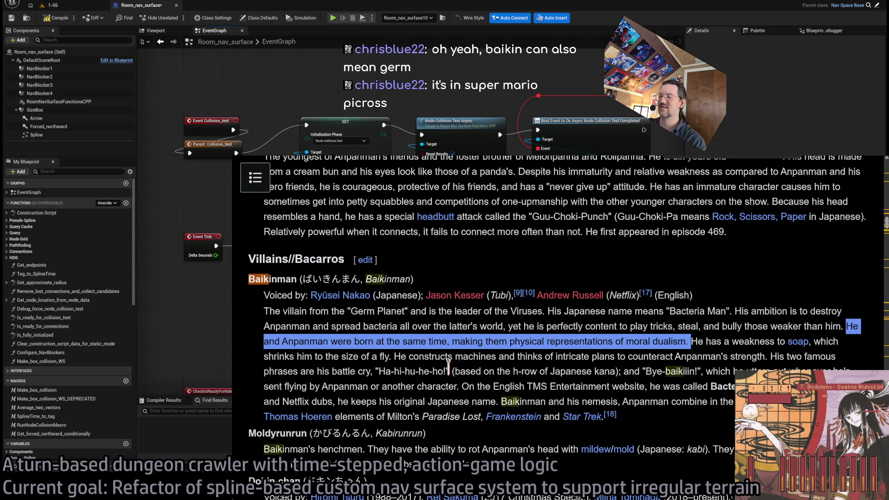
{"action": "left_click", "coordinate": [366, 351]}
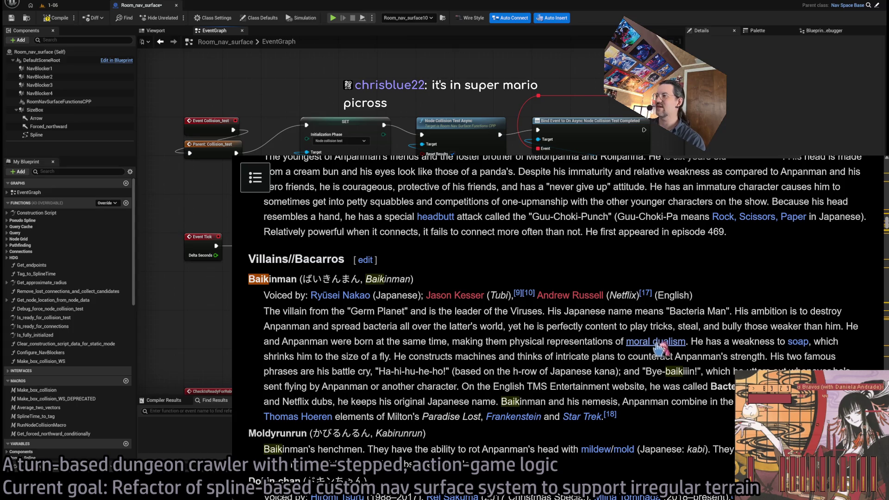
{"action": "mouse_move", "coordinate": [691, 345]}
{"action": "left_mouse_down"}
{"action": "mouse_move", "coordinate": [707, 345]}
{"action": "mouse_move", "coordinate": [731, 370]}
{"action": "mouse_move", "coordinate": [768, 354]}
{"action": "left_mouse_up"}
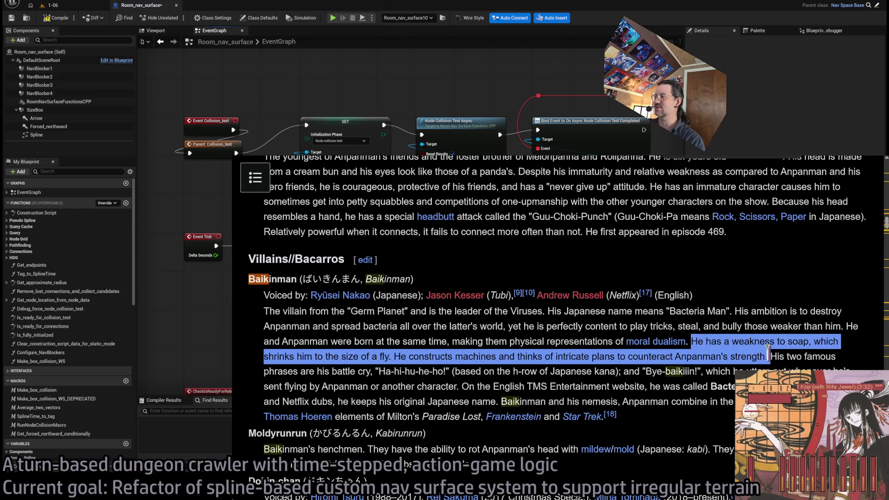
{"action": "left_click", "coordinate": [451, 370]}
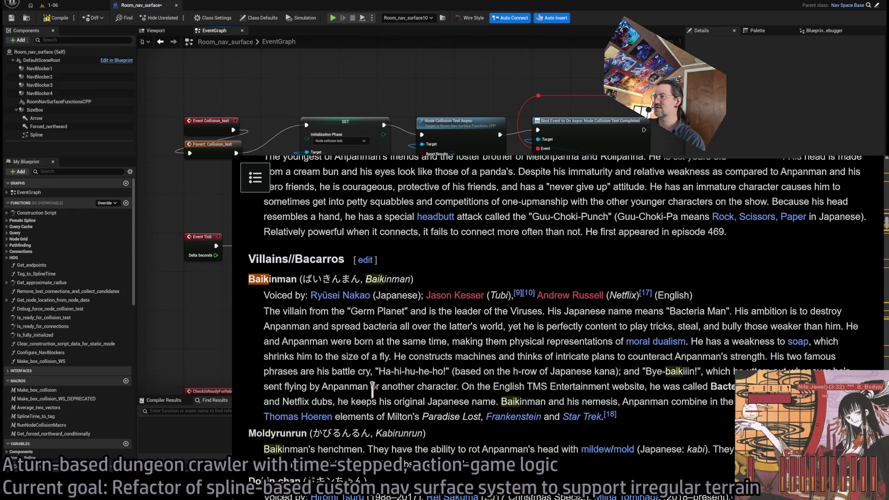
Scroll on and highlight the line about Netflix dubs keeping his Japanese name
{"action": "scroll", "coordinate": [542, 347], "scroll_direction": "down", "scroll_amount": 1}
{"action": "scroll", "coordinate": [651, 380], "scroll_direction": "down", "scroll_amount": 1}
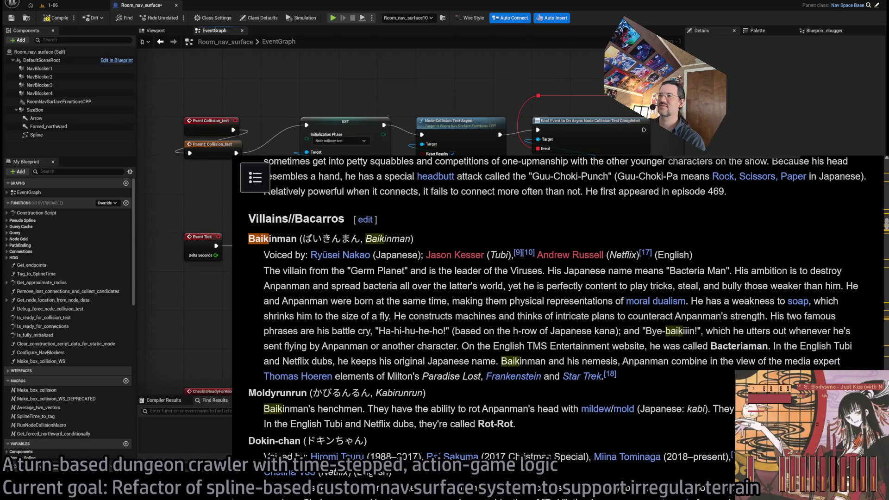
{"action": "mouse_move", "coordinate": [283, 360]}
{"action": "left_mouse_down"}
{"action": "mouse_move", "coordinate": [595, 361]}
{"action": "mouse_move", "coordinate": [462, 345]}
{"action": "mouse_move", "coordinate": [484, 360]}
{"action": "left_mouse_up"}
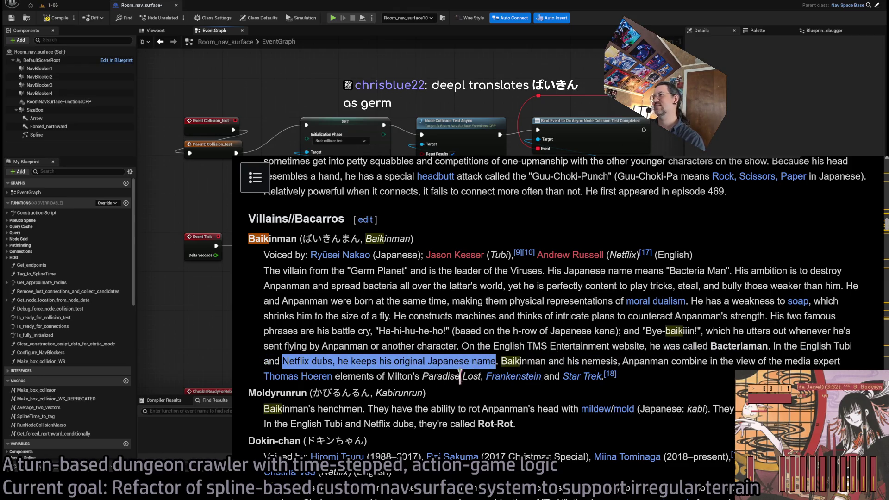
{"action": "left_click", "coordinate": [393, 388]}
{"action": "scroll", "coordinate": [629, 370], "scroll_direction": "down", "scroll_amount": 3}
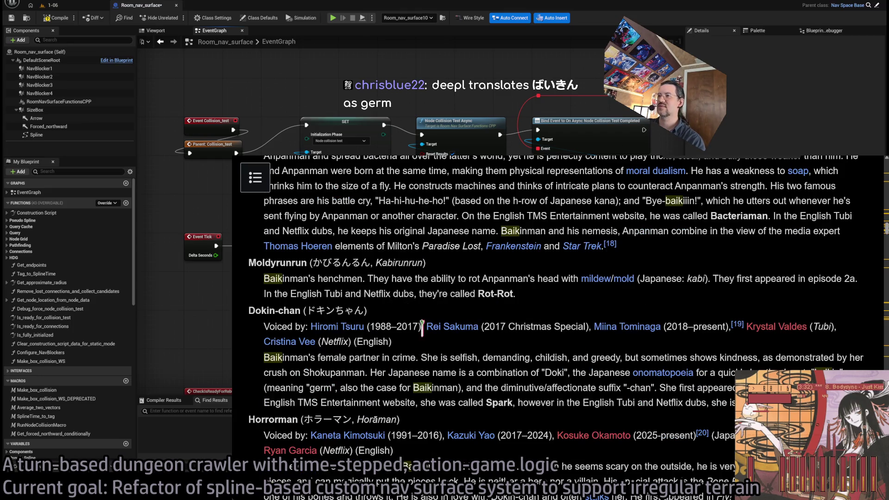
{"action": "key", "text": "ctrl+Tab"}
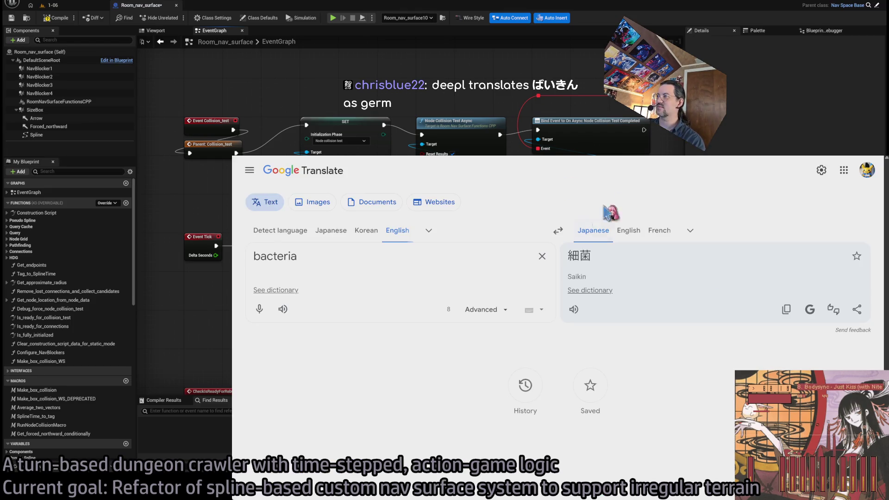
Look over the Room_nav_surface EventGraph, then bring the browser with the Moomins article back to the front
{"action": "key", "text": "alt+Tab"}
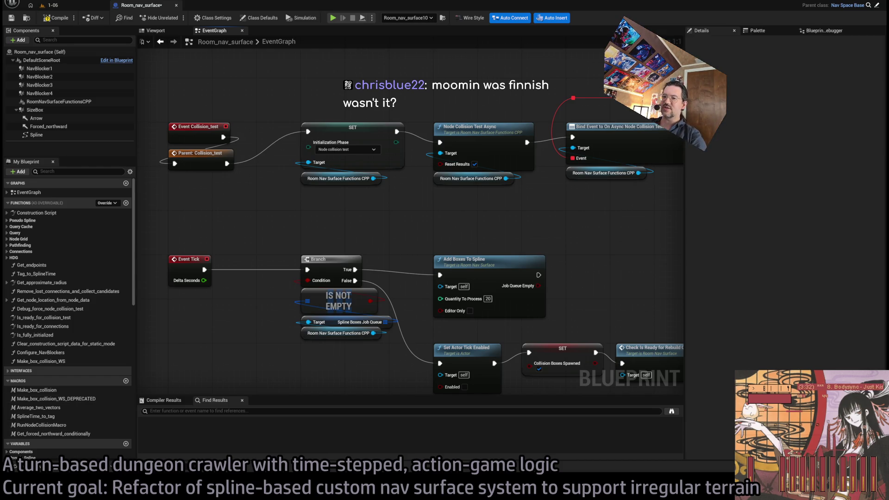
{"action": "key", "text": "alt+Tab"}
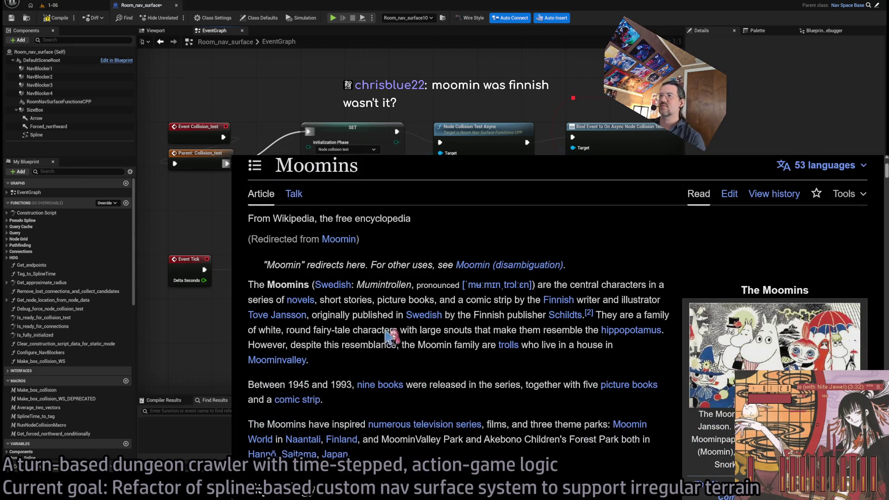
Read the Moomins article's opening, highlighting the phrases about the Finnish writer and the Swedish publication
{"action": "left_click_drag", "start_coordinate": [467, 300], "coordinate": [619, 301]}
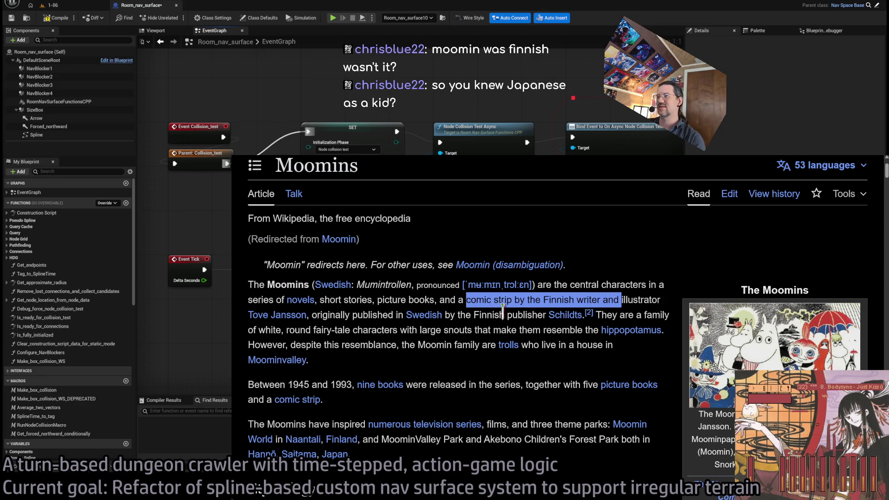
{"action": "left_click", "coordinate": [454, 294]}
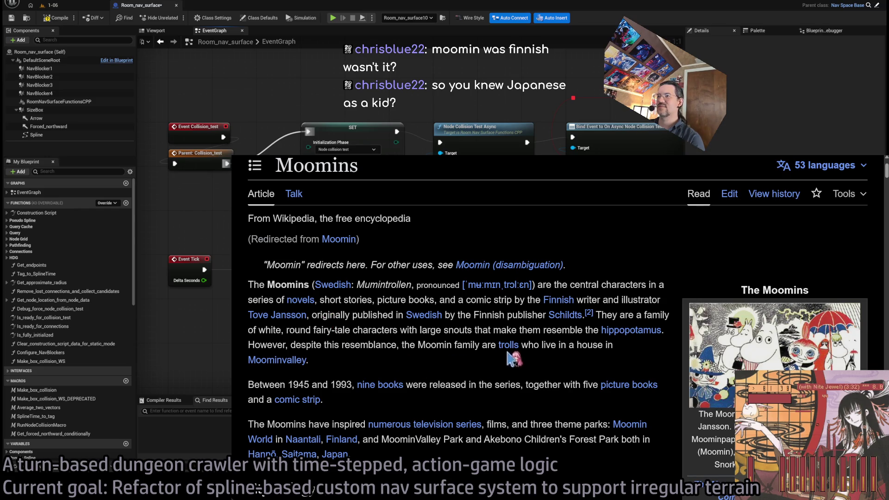
{"action": "scroll", "coordinate": [512, 334], "scroll_direction": "down", "scroll_amount": 1}
{"action": "mouse_move", "coordinate": [352, 309]}
{"action": "left_mouse_down"}
{"action": "mouse_move", "coordinate": [461, 295]}
{"action": "mouse_move", "coordinate": [478, 309]}
{"action": "left_mouse_up"}
{"action": "left_click", "coordinate": [512, 306]}
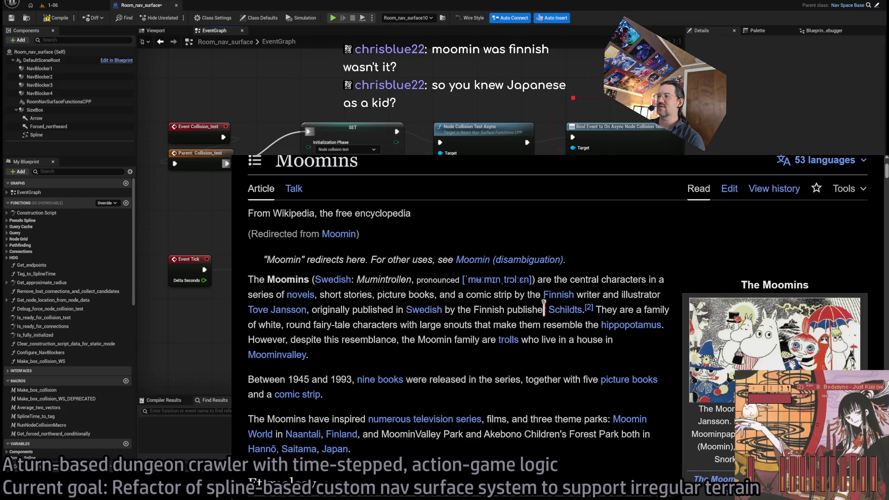
{"action": "scroll", "coordinate": [474, 360], "scroll_direction": "down", "scroll_amount": 2}
{"action": "scroll", "coordinate": [475, 360], "scroll_direction": "down", "scroll_amount": 2}
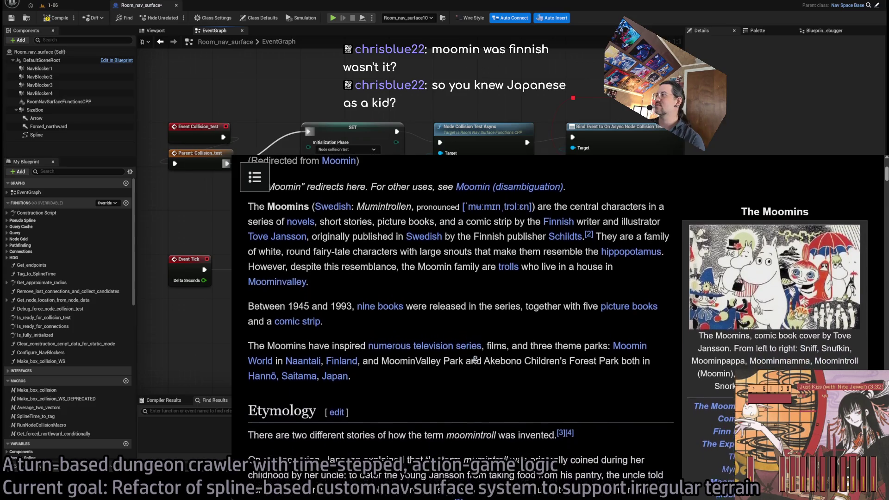
{"action": "left_click_drag", "start_coordinate": [411, 356], "coordinate": [431, 363]}
{"action": "left_click", "coordinate": [438, 312]}
{"action": "mouse_move", "coordinate": [463, 304]}
{"action": "left_mouse_down"}
{"action": "mouse_move", "coordinate": [468, 350]}
{"action": "mouse_move", "coordinate": [466, 252]}
{"action": "left_mouse_up"}
{"action": "left_click", "coordinate": [425, 351]}
{"action": "left_click", "coordinate": [466, 251]}
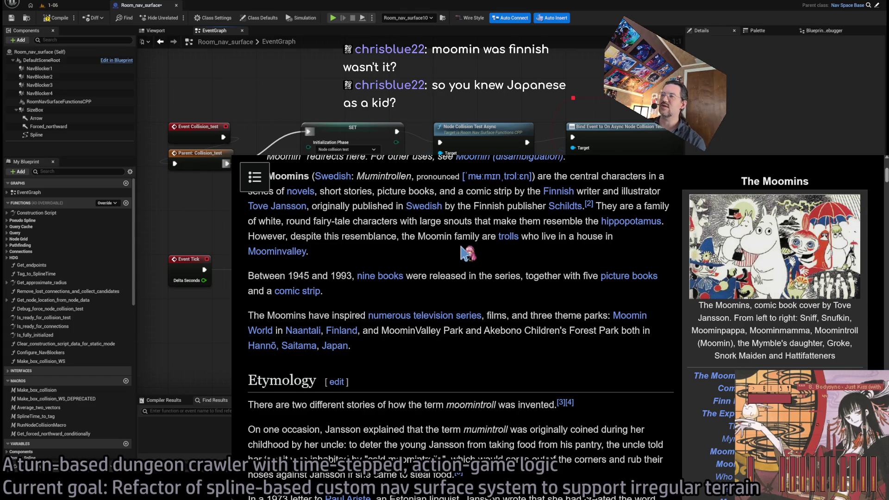
Read through the Etymology paragraphs and the rest of the Moomins article
{"action": "scroll", "coordinate": [449, 250], "scroll_direction": "down", "scroll_amount": 2}
{"action": "left_click_drag", "start_coordinate": [472, 279], "coordinate": [528, 389]}
{"action": "left_click", "coordinate": [509, 410]}
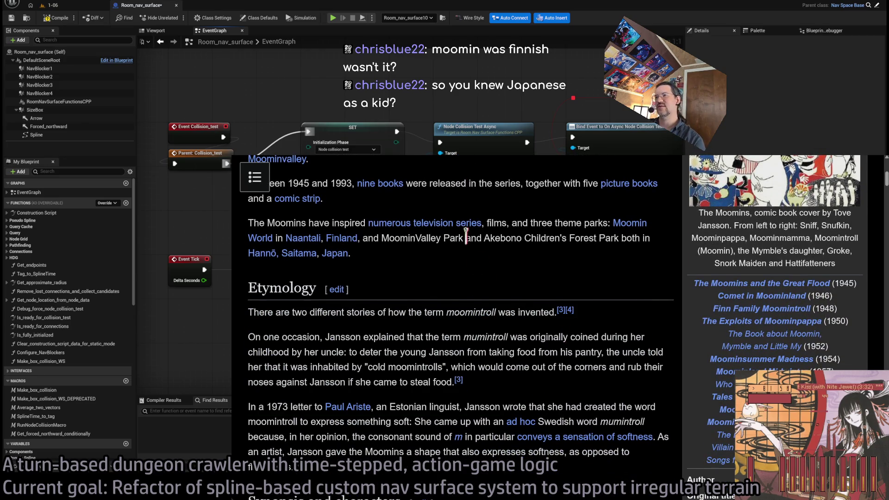
{"action": "scroll", "coordinate": [600, 324], "scroll_direction": "down", "scroll_amount": 3}
{"action": "mouse_move", "coordinate": [607, 306]}
{"action": "left_mouse_down"}
{"action": "mouse_move", "coordinate": [600, 356]}
{"action": "mouse_move", "coordinate": [458, 344]}
{"action": "left_mouse_up"}
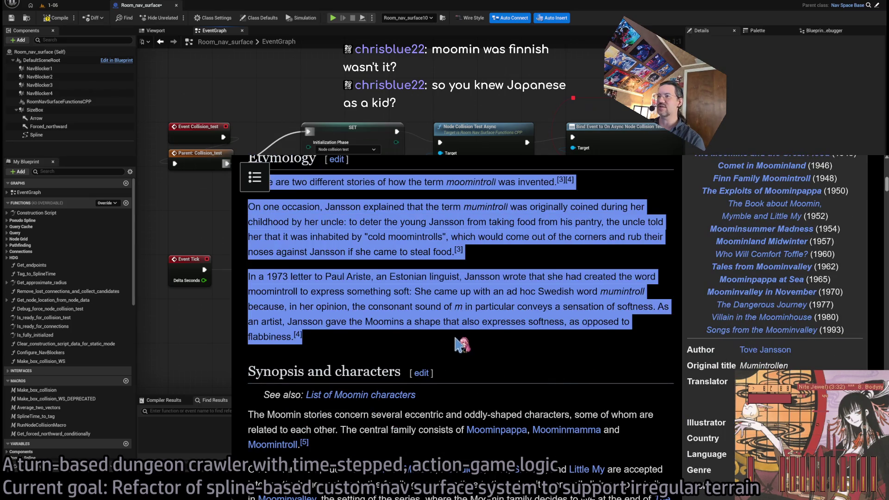
{"action": "left_click", "coordinate": [460, 345]}
{"action": "scroll", "coordinate": [519, 365], "scroll_direction": "down", "scroll_amount": 2}
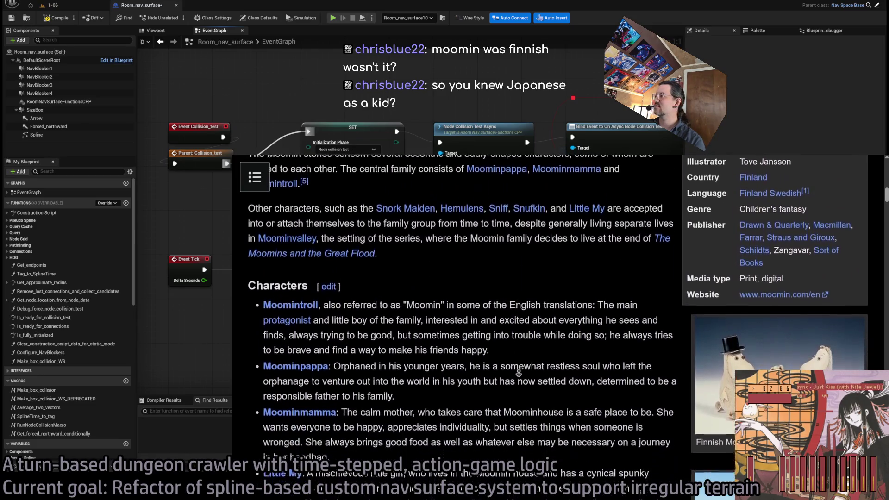
{"action": "scroll", "coordinate": [518, 373], "scroll_direction": "down", "scroll_amount": 3}
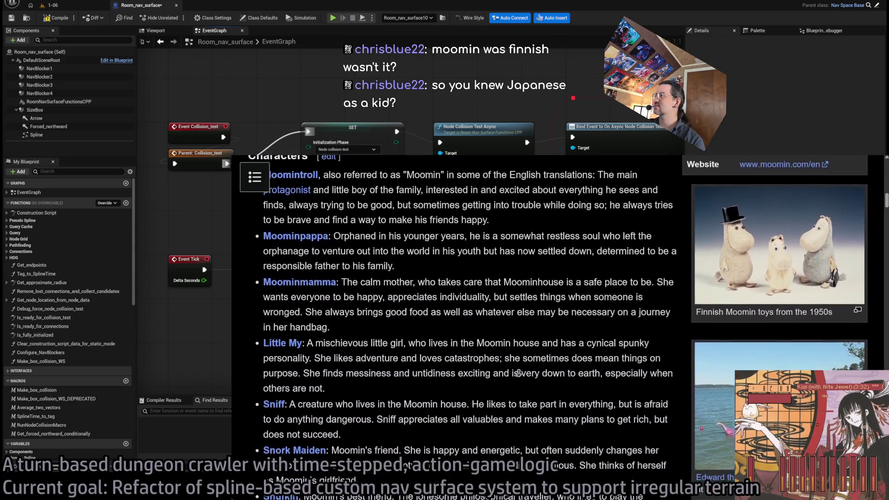
{"action": "scroll", "coordinate": [518, 372], "scroll_direction": "down", "scroll_amount": 7}
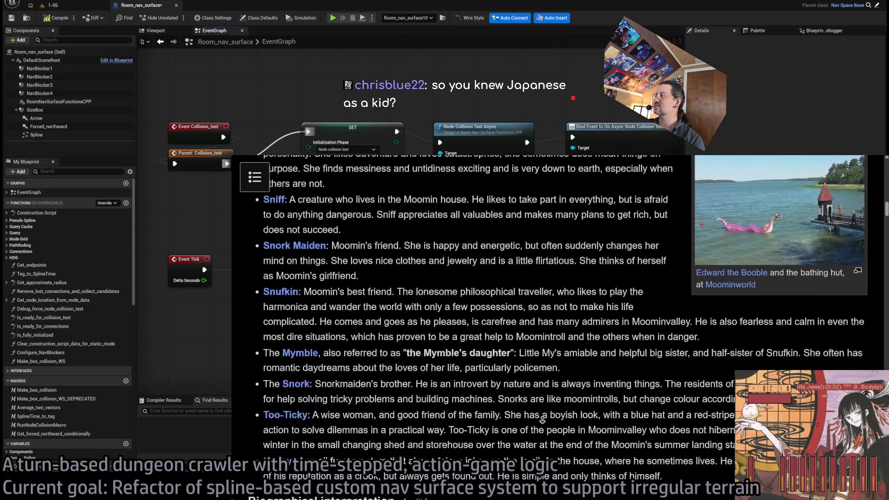
{"action": "scroll", "coordinate": [542, 419], "scroll_direction": "down", "scroll_amount": 2}
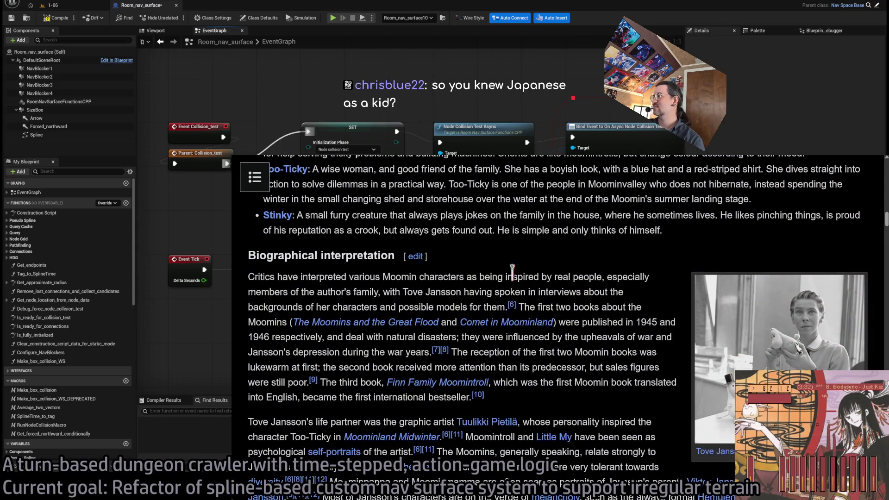
{"action": "scroll", "coordinate": [505, 277], "scroll_direction": "down", "scroll_amount": 10}
{"action": "scroll", "coordinate": [560, 356], "scroll_direction": "up", "scroll_amount": 1}
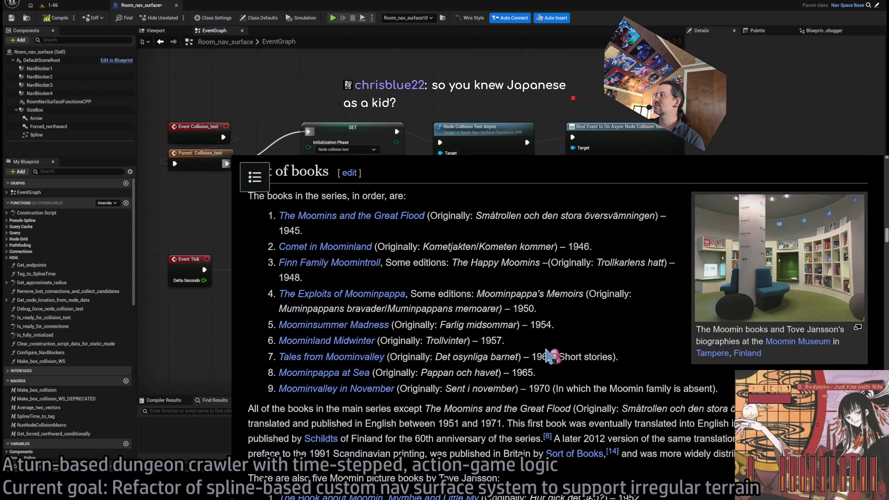
{"action": "scroll", "coordinate": [620, 342], "scroll_direction": "up", "scroll_amount": 15}
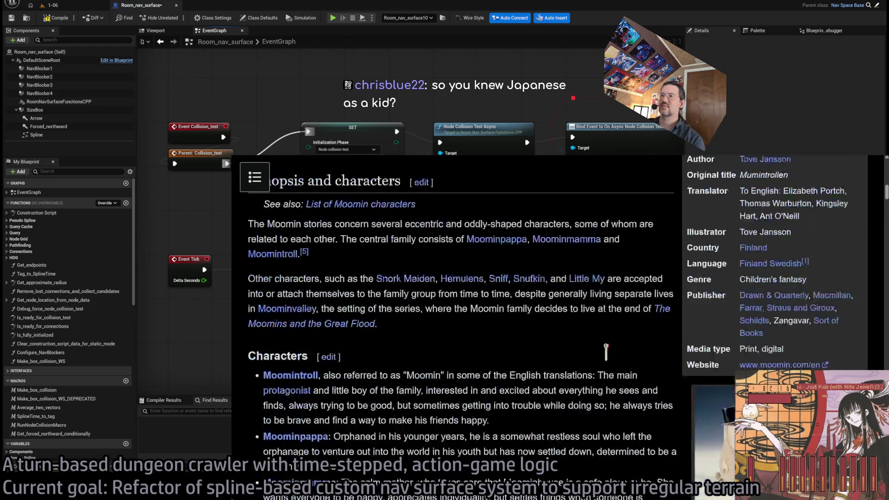
{"action": "scroll", "coordinate": [555, 324], "scroll_direction": "down", "scroll_amount": 7}
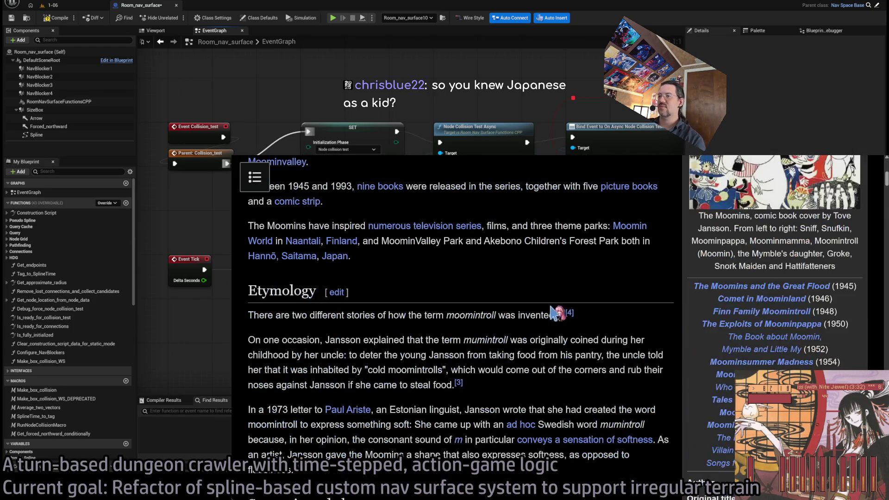
{"action": "scroll", "coordinate": [615, 329], "scroll_direction": "down", "scroll_amount": 1}
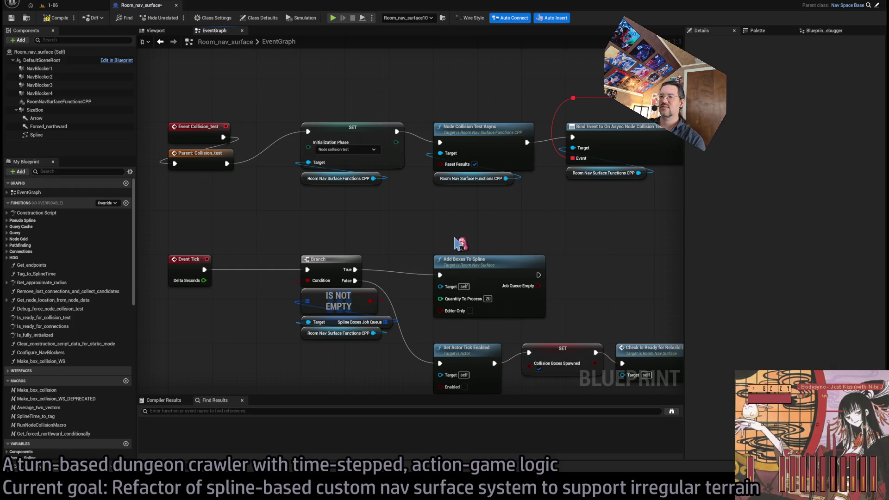
{"action": "scroll", "coordinate": [476, 301], "scroll_direction": "down", "scroll_amount": 5}
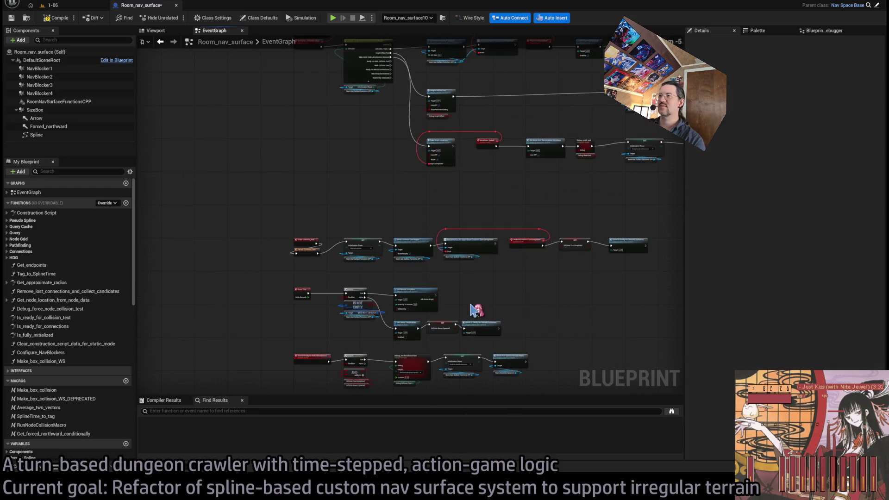
{"action": "scroll", "coordinate": [500, 243], "scroll_direction": "up", "scroll_amount": 5}
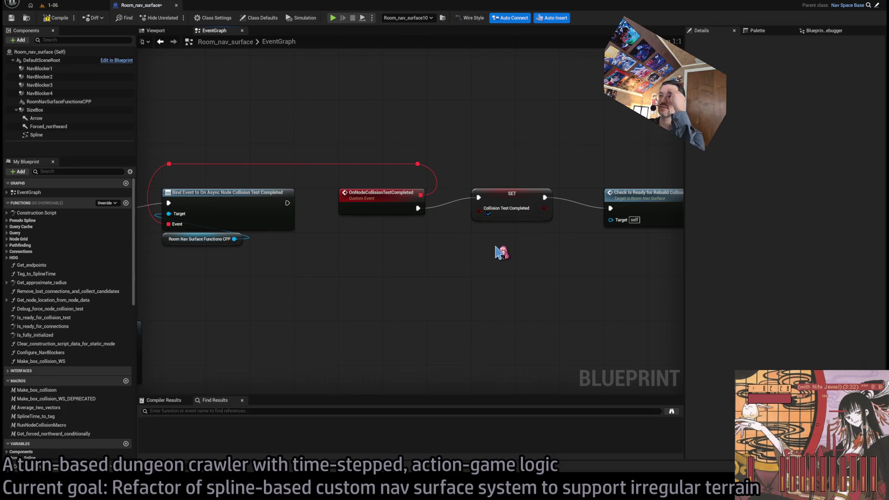
{"action": "left_click_drag", "start_coordinate": [499, 248], "coordinate": [343, 257]}
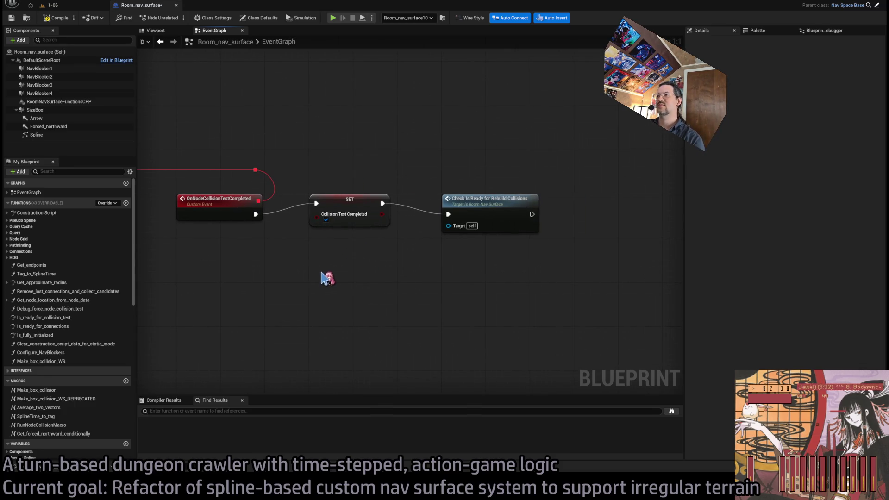
{"action": "mouse_move", "coordinate": [254, 289]}
{"action": "left_mouse_down"}
{"action": "mouse_move", "coordinate": [420, 268]}
{"action": "mouse_move", "coordinate": [426, 208]}
{"action": "mouse_move", "coordinate": [416, 164]}
{"action": "mouse_move", "coordinate": [619, 153]}
{"action": "left_mouse_up"}
{"action": "scroll", "coordinate": [417, 217], "scroll_direction": "down", "scroll_amount": 7}
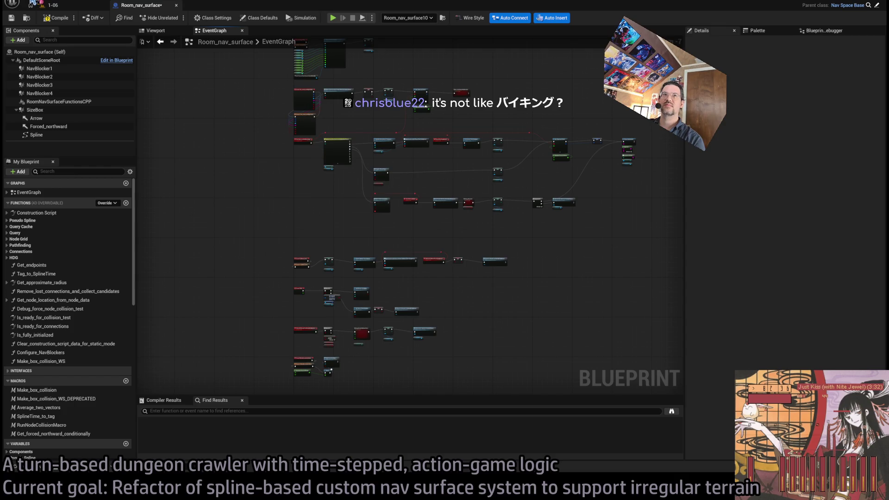
{"action": "left_click_drag", "start_coordinate": [270, 276], "coordinate": [284, 291]}
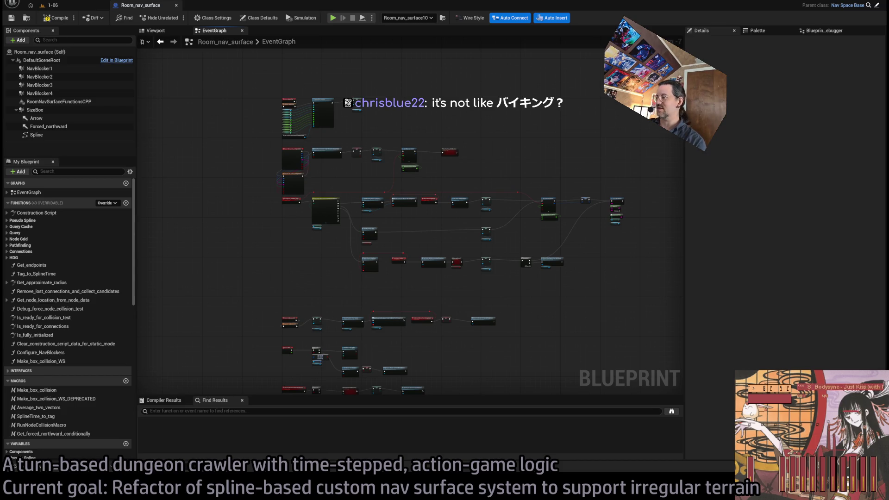
{"action": "scroll", "coordinate": [324, 255], "scroll_direction": "up", "scroll_amount": 5}
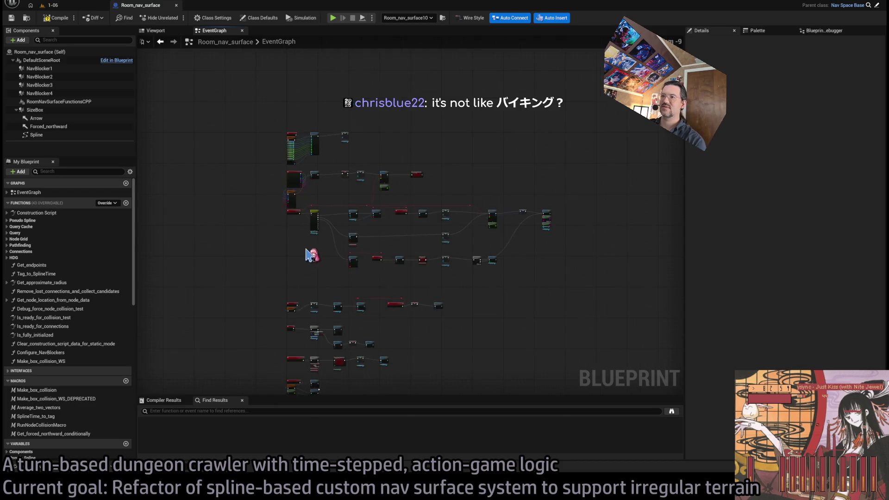
{"action": "left_click", "coordinate": [157, 31]}
{"action": "left_click", "coordinate": [213, 31]}
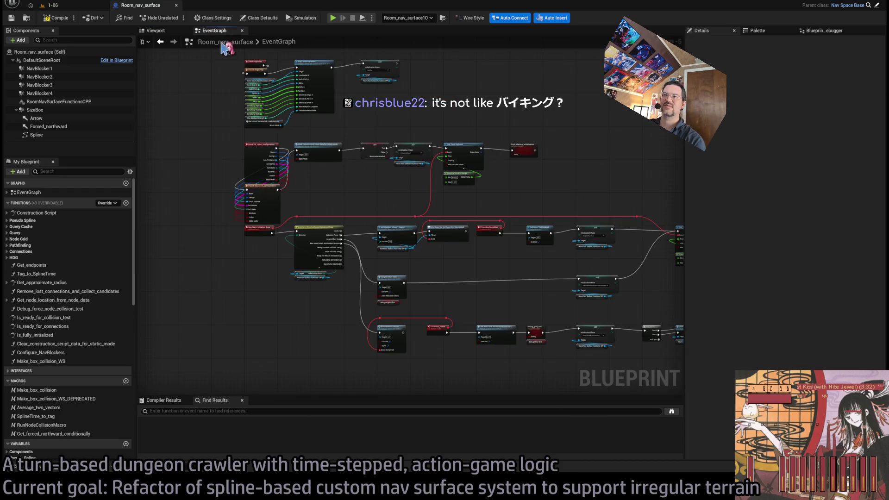
{"action": "left_click", "coordinate": [156, 30]}
{"action": "left_click", "coordinate": [235, 31]}
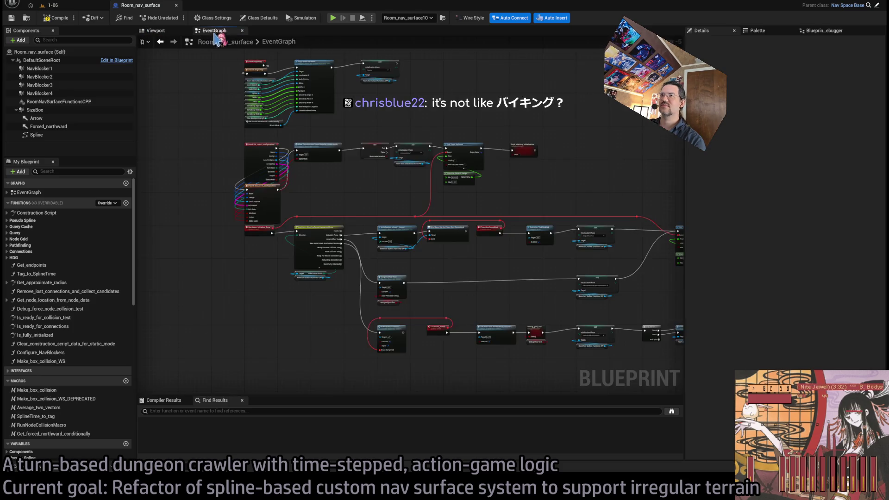
{"action": "scroll", "coordinate": [377, 234], "scroll_direction": "down", "scroll_amount": 3}
{"action": "scroll", "coordinate": [368, 215], "scroll_direction": "up", "scroll_amount": 5}
{"action": "left_click_drag", "start_coordinate": [519, 200], "coordinate": [412, 197]}
{"action": "left_click_drag", "start_coordinate": [539, 179], "coordinate": [364, 196]}
{"action": "mouse_move", "coordinate": [469, 221]}
{"action": "left_mouse_down"}
{"action": "mouse_move", "coordinate": [311, 206]}
{"action": "mouse_move", "coordinate": [193, 214]}
{"action": "mouse_move", "coordinate": [694, 196]}
{"action": "left_mouse_up"}
{"action": "mouse_move", "coordinate": [409, 194]}
{"action": "left_mouse_down"}
{"action": "mouse_move", "coordinate": [324, 209]}
{"action": "mouse_move", "coordinate": [421, 178]}
{"action": "left_mouse_up"}
{"action": "scroll", "coordinate": [399, 208], "scroll_direction": "up", "scroll_amount": 2}
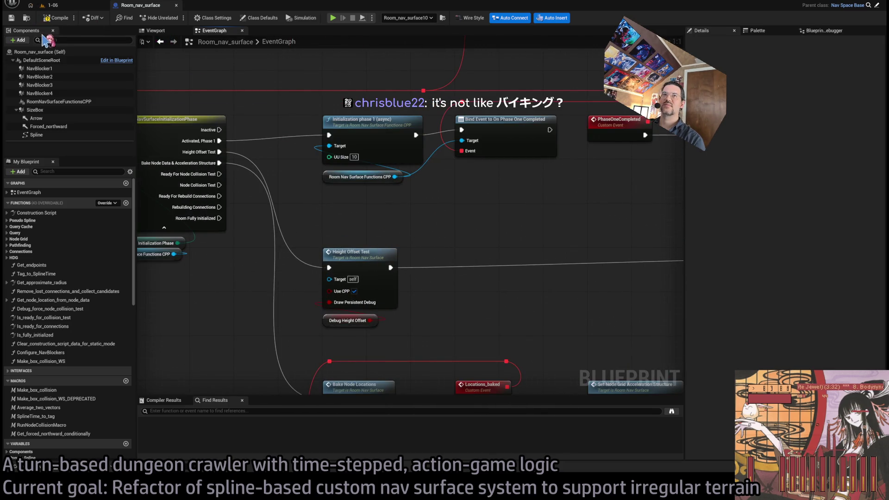
{"action": "left_click", "coordinate": [56, 17]}
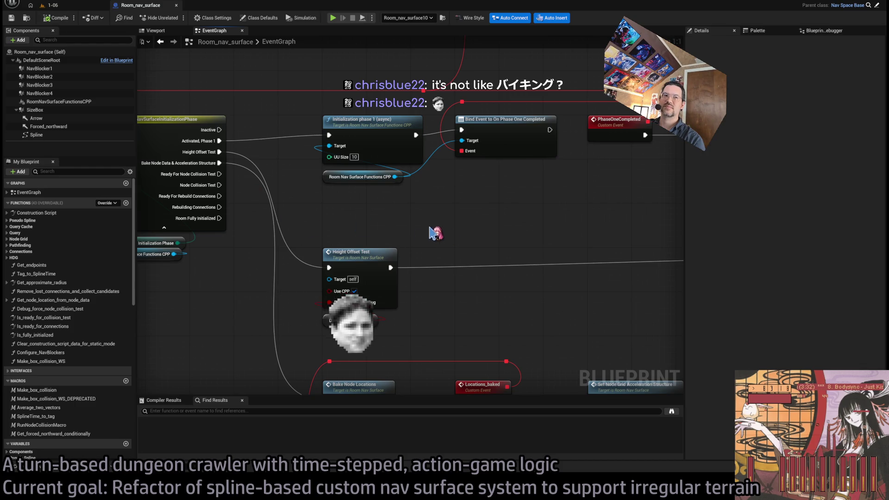
{"action": "left_click_drag", "start_coordinate": [321, 304], "coordinate": [453, 285]}
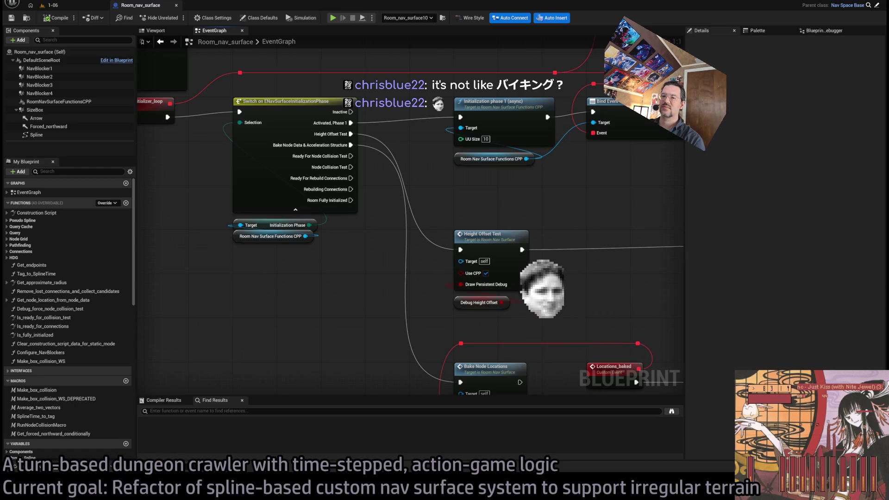
{"action": "key", "text": "alt+Tab"}
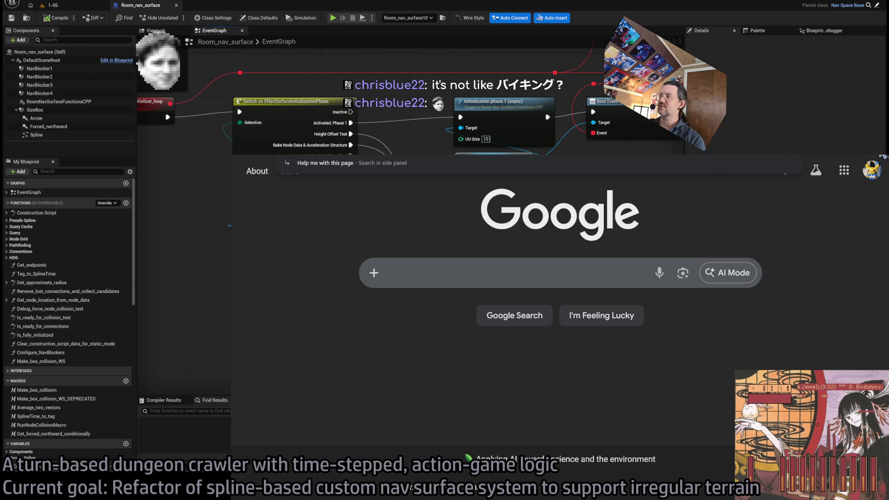
{"action": "key", "text": "alt+Tab"}
{"action": "left_click_drag", "start_coordinate": [560, 212], "coordinate": [388, 324]}
Survey the graph, selecting the SET Initialization Phase, Set Timer by Event and Random Float in Range nodes
{"action": "scroll", "coordinate": [507, 332], "scroll_direction": "down", "scroll_amount": 3}
{"action": "mouse_move", "coordinate": [490, 250]}
{"action": "left_mouse_down"}
{"action": "mouse_move", "coordinate": [302, 240]}
{"action": "mouse_move", "coordinate": [463, 254]}
{"action": "mouse_move", "coordinate": [318, 256]}
{"action": "left_mouse_up"}
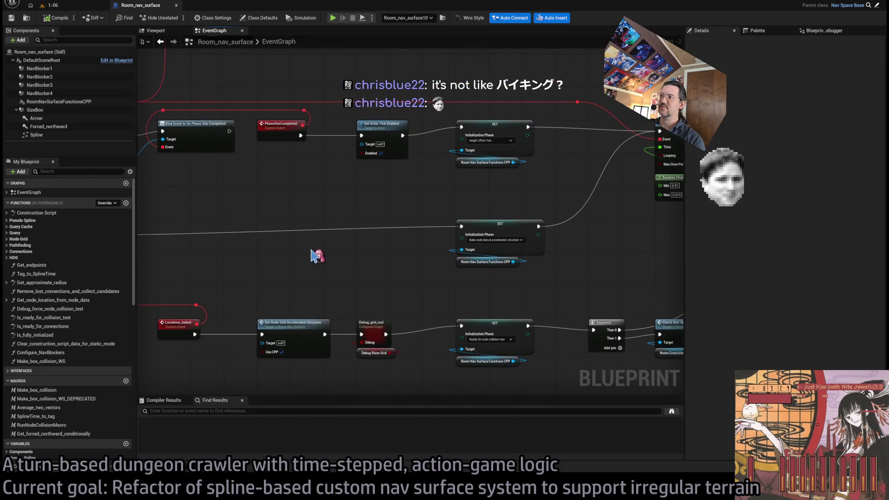
{"action": "mouse_move", "coordinate": [556, 200]}
{"action": "left_mouse_down"}
{"action": "mouse_move", "coordinate": [435, 269]}
{"action": "mouse_move", "coordinate": [684, 248]}
{"action": "mouse_move", "coordinate": [595, 198]}
{"action": "mouse_move", "coordinate": [644, 192]}
{"action": "mouse_move", "coordinate": [616, 184]}
{"action": "mouse_move", "coordinate": [191, 277]}
{"action": "left_mouse_up"}
{"action": "scroll", "coordinate": [435, 268], "scroll_direction": "down", "scroll_amount": 1}
{"action": "mouse_move", "coordinate": [183, 191]}
{"action": "left_mouse_down"}
{"action": "mouse_move", "coordinate": [625, 277]}
{"action": "mouse_move", "coordinate": [681, 273]}
{"action": "mouse_move", "coordinate": [167, 194]}
{"action": "left_mouse_up"}
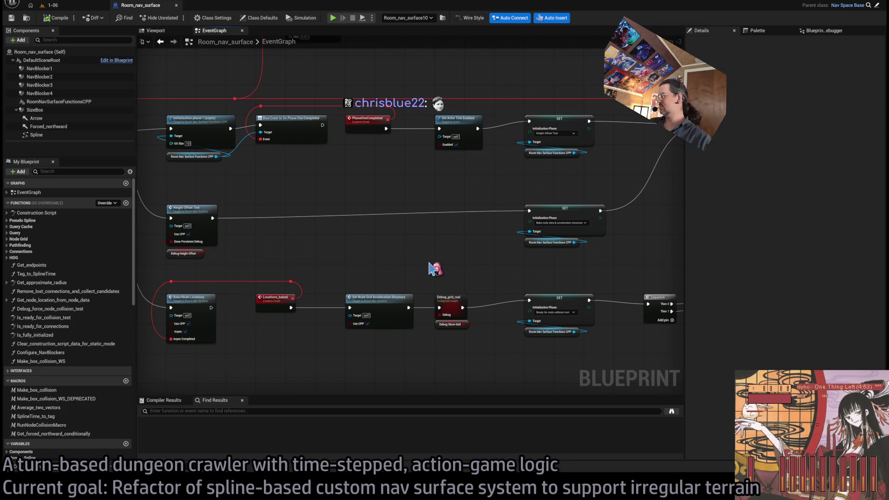
{"action": "mouse_move", "coordinate": [597, 272]}
{"action": "left_mouse_down"}
{"action": "mouse_move", "coordinate": [499, 274]}
{"action": "mouse_move", "coordinate": [467, 264]}
{"action": "mouse_move", "coordinate": [539, 258]}
{"action": "mouse_move", "coordinate": [357, 254]}
{"action": "left_mouse_up"}
{"action": "mouse_move", "coordinate": [567, 141]}
{"action": "left_mouse_down"}
{"action": "mouse_move", "coordinate": [367, 263]}
{"action": "mouse_move", "coordinate": [232, 294]}
{"action": "left_mouse_up"}
{"action": "left_click_drag", "start_coordinate": [483, 285], "coordinate": [618, 280]}
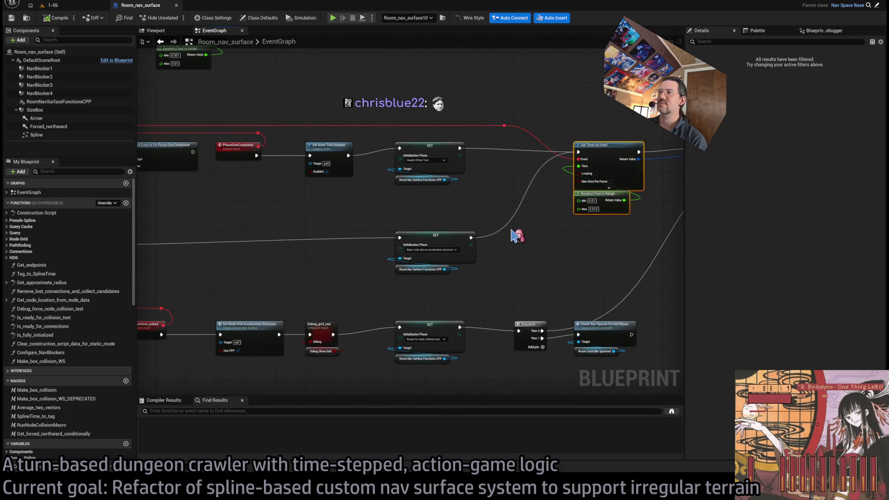
{"action": "scroll", "coordinate": [488, 146], "scroll_direction": "up", "scroll_amount": 2}
Insert a reroute point on the red wire, then review bookmarked sections 1, 2 and 3
{"action": "double_click", "coordinate": [512, 131]}
{"action": "mouse_move", "coordinate": [514, 132]}
{"action": "left_mouse_down"}
{"action": "mouse_move", "coordinate": [459, 131]}
{"action": "mouse_move", "coordinate": [461, 139]}
{"action": "left_mouse_up"}
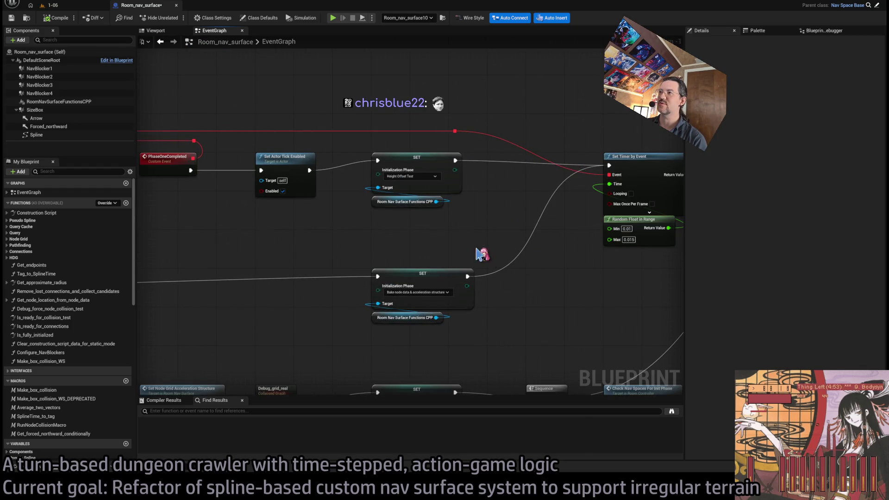
{"action": "key", "text": "1"}
{"action": "left_click_drag", "start_coordinate": [653, 224], "coordinate": [528, 203]}
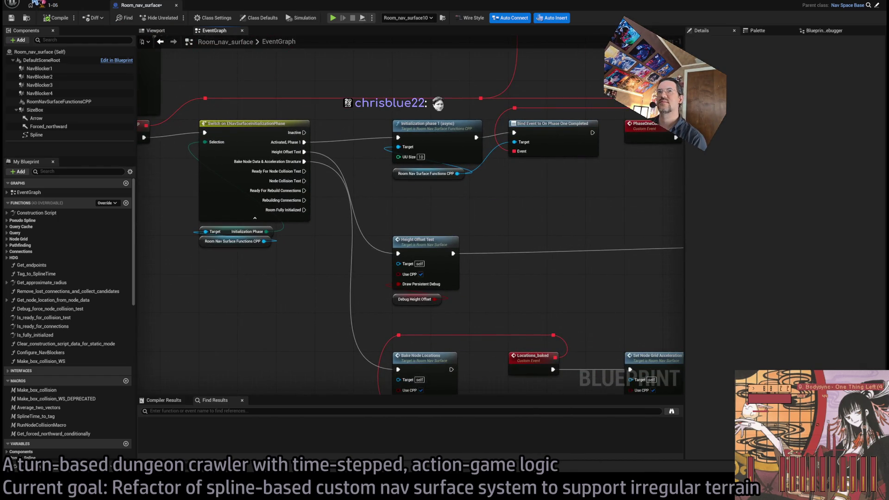
{"action": "key", "text": "2"}
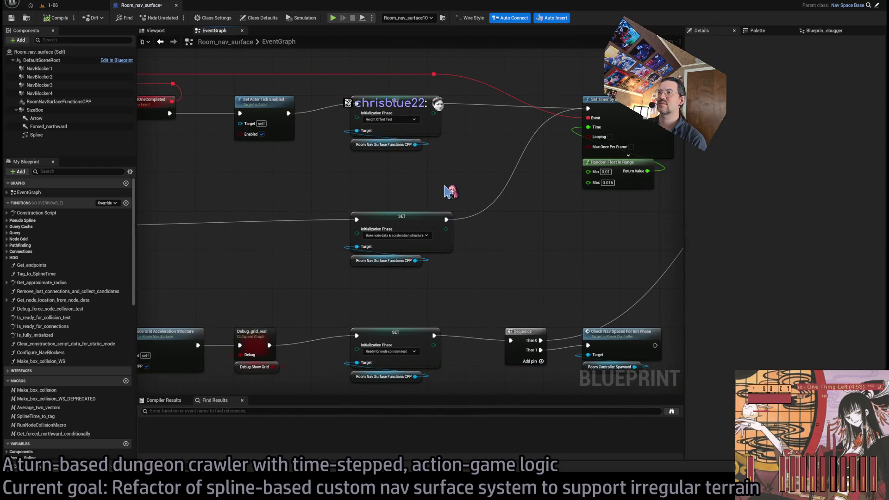
{"action": "key", "text": "3"}
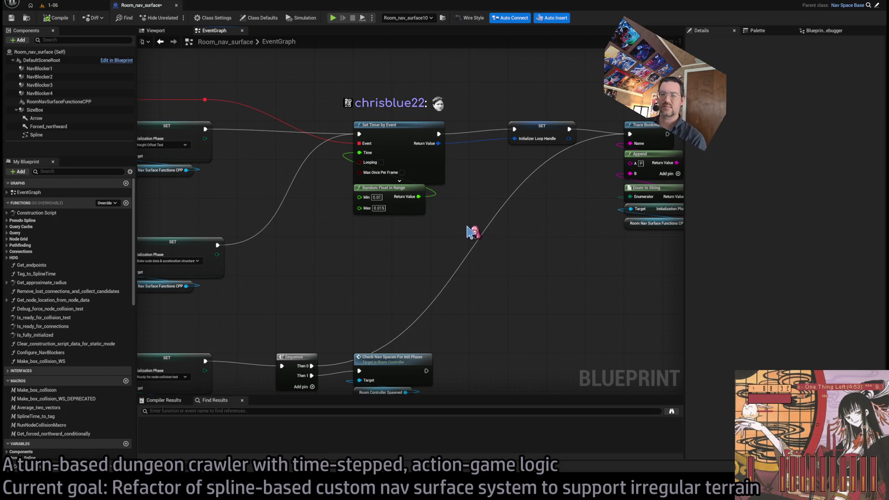
{"action": "key", "text": "2"}
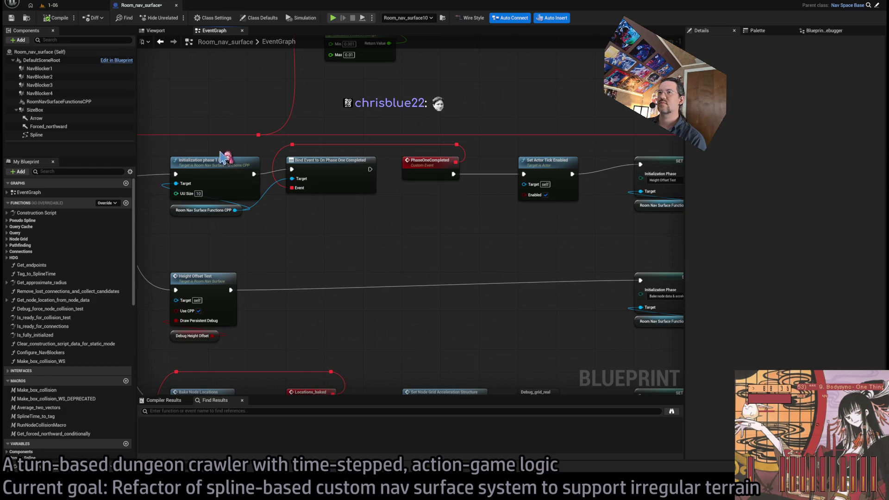
{"action": "mouse_move", "coordinate": [555, 223]}
{"action": "left_mouse_down"}
{"action": "mouse_move", "coordinate": [351, 227]}
{"action": "mouse_move", "coordinate": [444, 228]}
{"action": "left_mouse_up"}
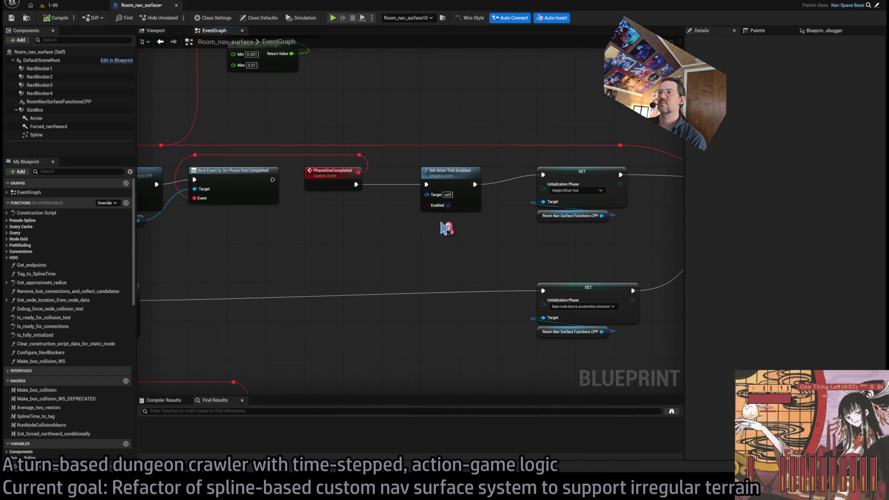
{"action": "scroll", "coordinate": [444, 228], "scroll_direction": "down", "scroll_amount": 1}
{"action": "mouse_move", "coordinate": [368, 226]}
{"action": "left_mouse_down"}
{"action": "mouse_move", "coordinate": [510, 213]}
{"action": "mouse_move", "coordinate": [509, 175]}
{"action": "left_mouse_up"}
{"action": "left_click_drag", "start_coordinate": [407, 173], "coordinate": [302, 254]}
{"action": "left_click_drag", "start_coordinate": [408, 188], "coordinate": [306, 264]}
{"action": "left_click", "coordinate": [486, 181]}
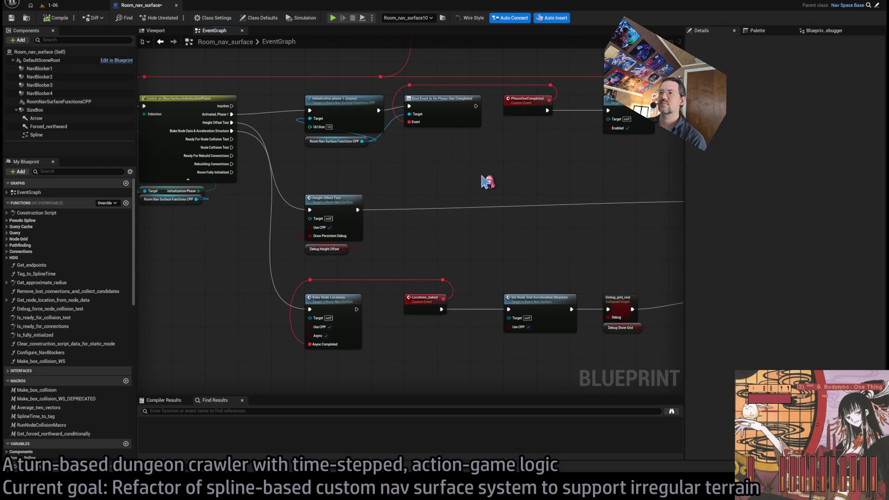
{"action": "left_click_drag", "start_coordinate": [392, 171], "coordinate": [293, 260]}
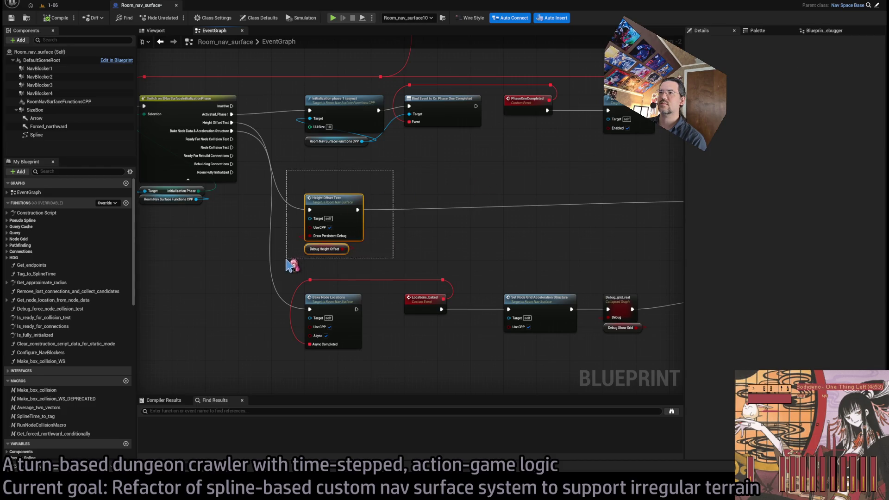
{"action": "left_click_drag", "start_coordinate": [403, 183], "coordinate": [322, 256]}
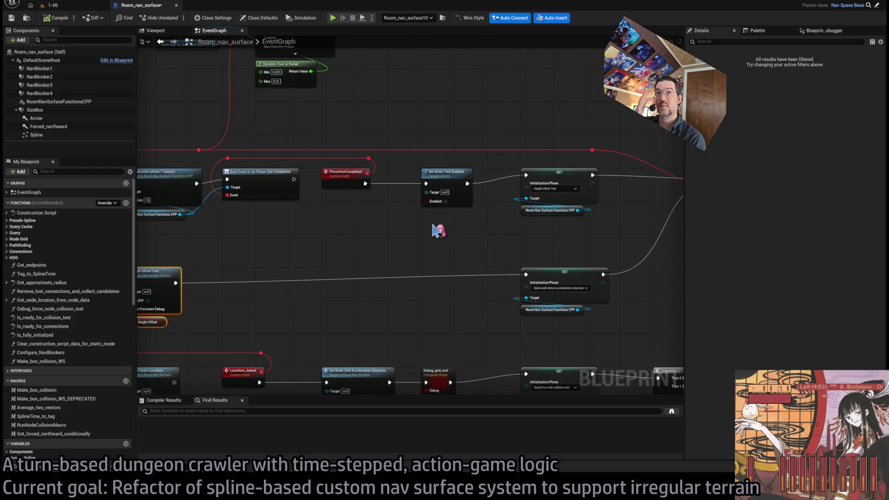
{"action": "left_click_drag", "start_coordinate": [435, 230], "coordinate": [509, 206]}
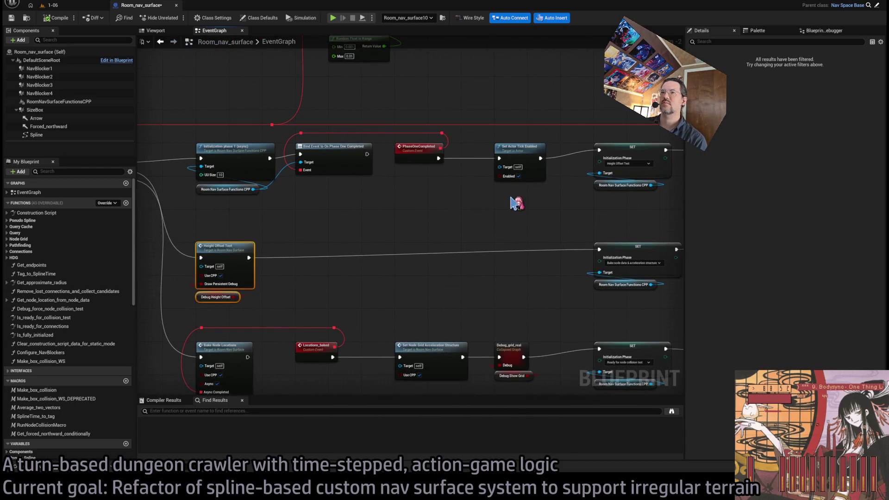
{"action": "mouse_move", "coordinate": [287, 232]}
{"action": "left_mouse_down"}
{"action": "mouse_move", "coordinate": [190, 309]}
{"action": "mouse_move", "coordinate": [477, 194]}
{"action": "left_mouse_up"}
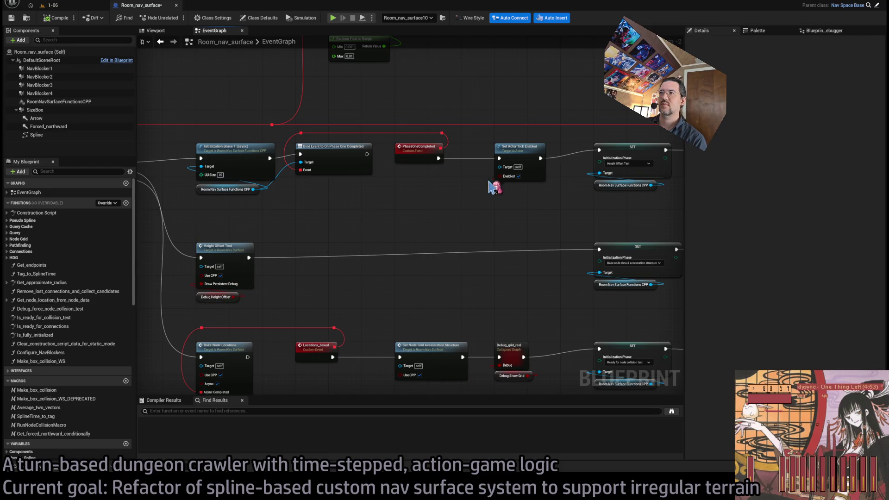
{"action": "scroll", "coordinate": [463, 225], "scroll_direction": "up", "scroll_amount": 3}
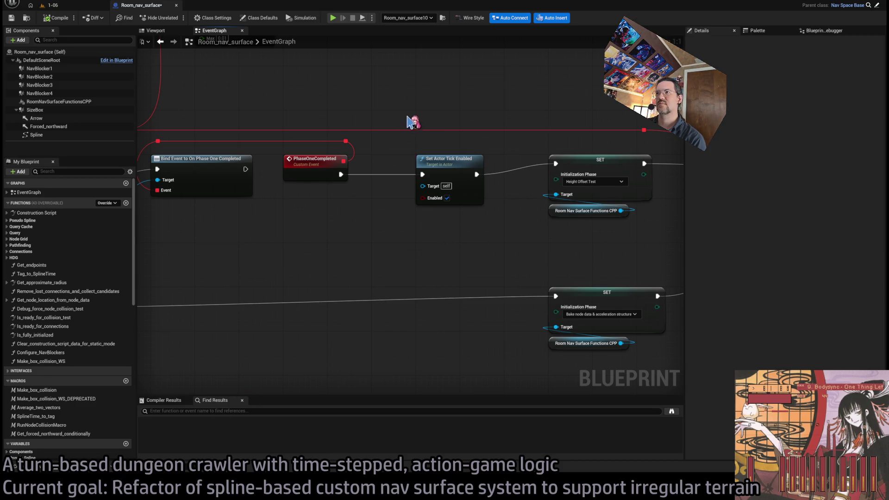
{"action": "left_click_drag", "start_coordinate": [406, 131], "coordinate": [497, 235]}
Paste an Irregular Surface Mode getter and feed it into a NOT node below Set Actor Tick Enabled
{"action": "left_click", "coordinate": [497, 234]}
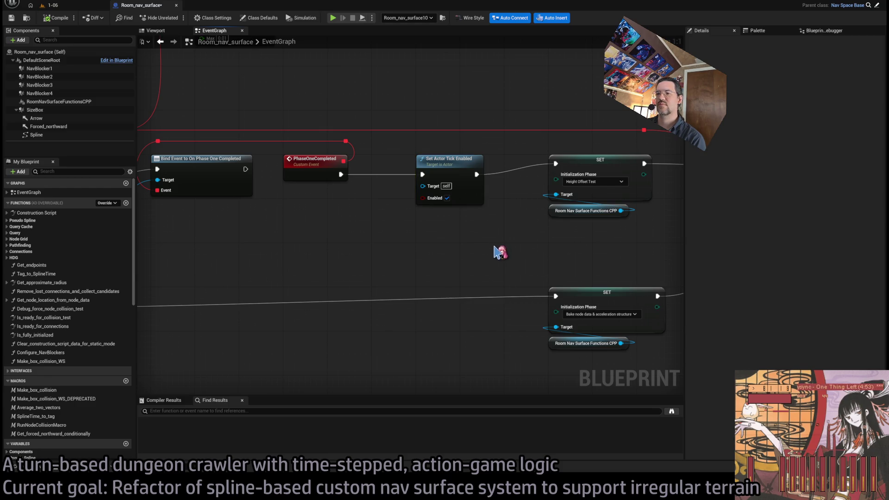
{"action": "key", "text": "ctrl+v"}
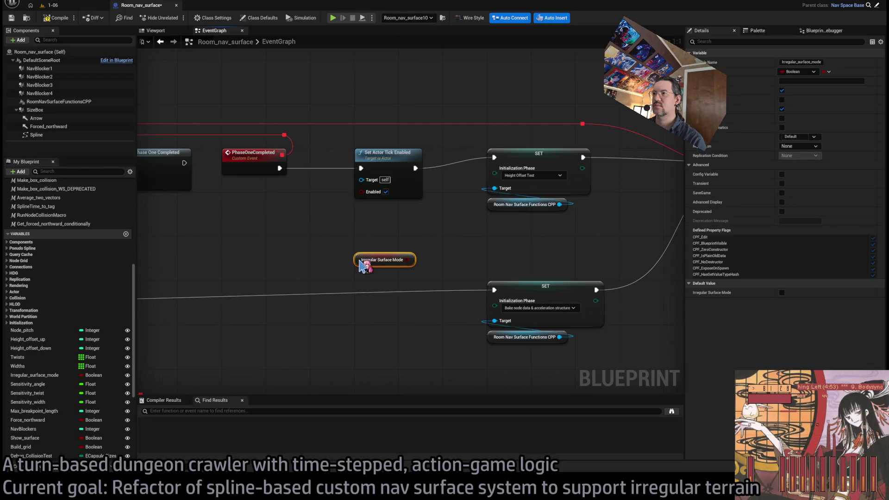
{"action": "left_click_drag", "start_coordinate": [401, 260], "coordinate": [366, 230]}
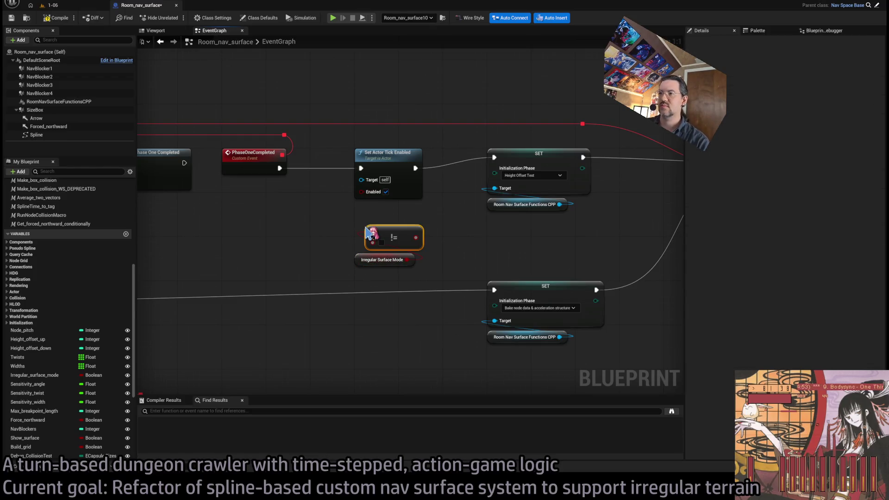
{"action": "key", "text": "ctrl+z"}
{"action": "left_click_drag", "start_coordinate": [406, 260], "coordinate": [352, 234]}
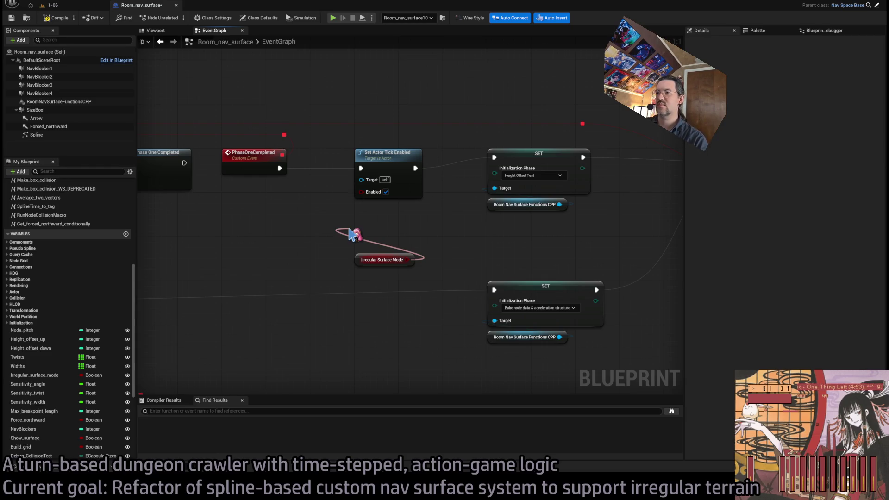
{"action": "mouse_move", "coordinate": [352, 234]}
{"action": "left_mouse_down"}
{"action": "mouse_move", "coordinate": [361, 192]}
{"action": "mouse_move", "coordinate": [383, 248]}
{"action": "mouse_move", "coordinate": [372, 241]}
{"action": "mouse_move", "coordinate": [369, 214]}
{"action": "left_mouse_up"}
{"action": "left_click", "coordinate": [379, 260]}
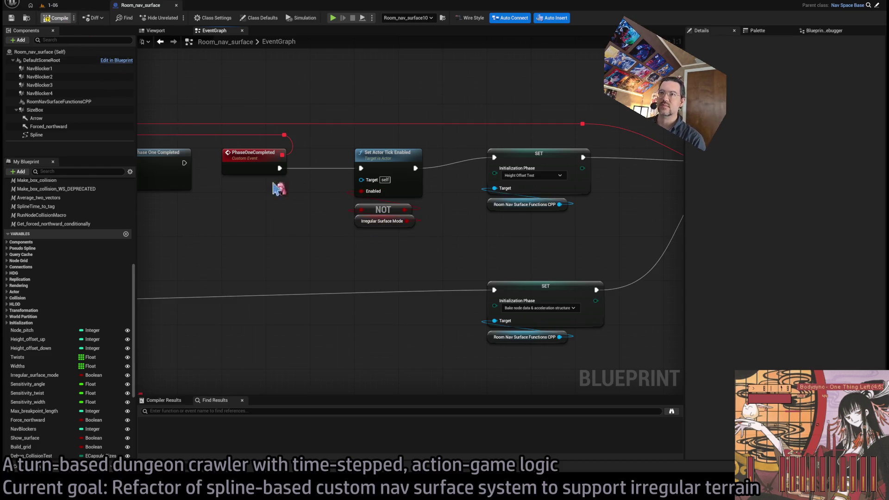
{"action": "scroll", "coordinate": [377, 237], "scroll_direction": "down", "scroll_amount": 1}
{"action": "left_click_drag", "start_coordinate": [410, 224], "coordinate": [501, 260]}
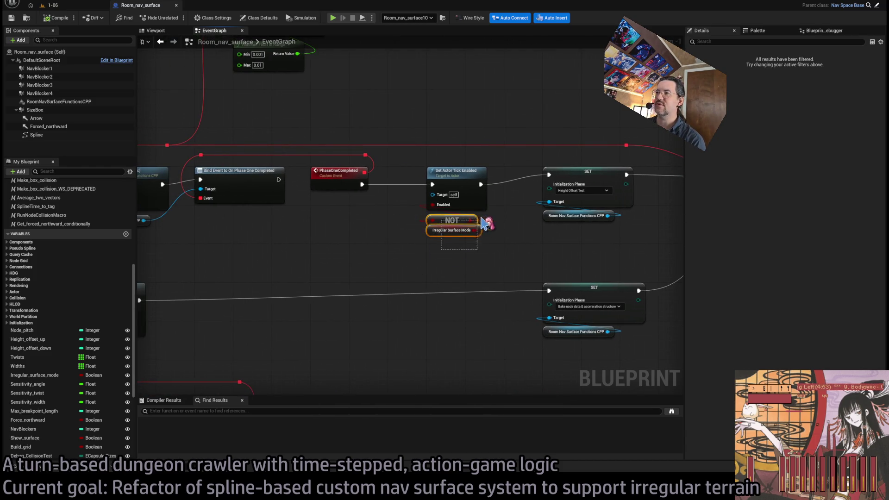
{"action": "left_click", "coordinate": [508, 227]}
Pan to the Initialization phase 1 (async) node and select it
{"action": "mouse_move", "coordinate": [508, 227]}
{"action": "left_mouse_down"}
{"action": "mouse_move", "coordinate": [415, 250]}
{"action": "mouse_move", "coordinate": [446, 254]}
{"action": "left_mouse_up"}
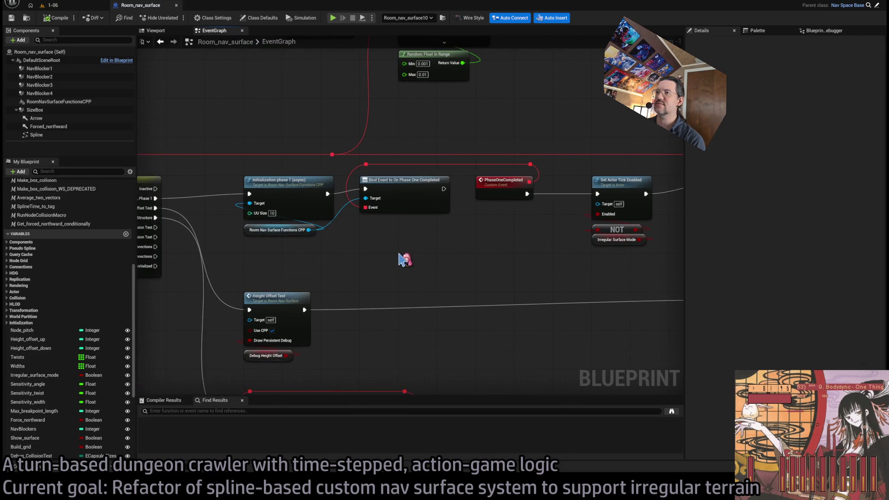
{"action": "left_click_drag", "start_coordinate": [360, 260], "coordinate": [383, 203]}
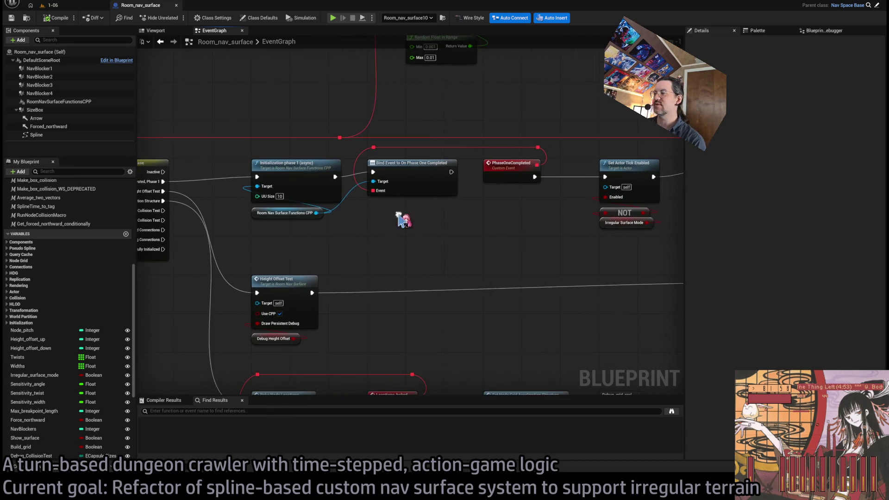
{"action": "scroll", "coordinate": [397, 211], "scroll_direction": "down", "scroll_amount": 2}
{"action": "scroll", "coordinate": [204, 234], "scroll_direction": "up", "scroll_amount": 2}
{"action": "left_click", "coordinate": [397, 201]}
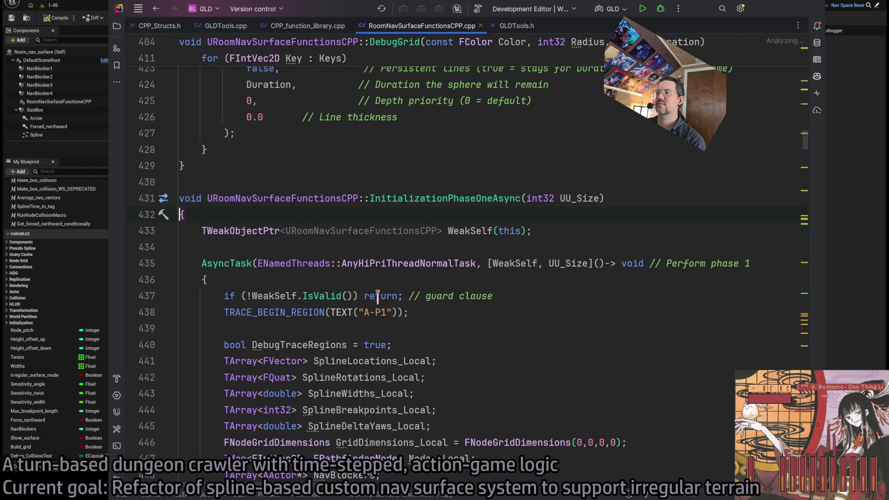
Append ', bool IrregularSurfaceMode' after UU_Size in the InitializationPhaseOneAsync signature and check its usages
{"action": "left_click", "coordinate": [600, 198]}
{"action": "type", "text": ","}
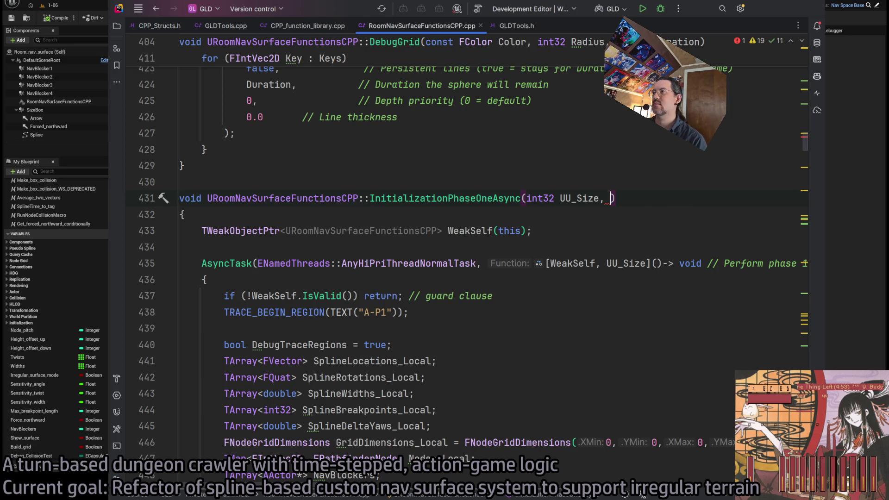
{"action": "left_click", "coordinate": [434, 198]}
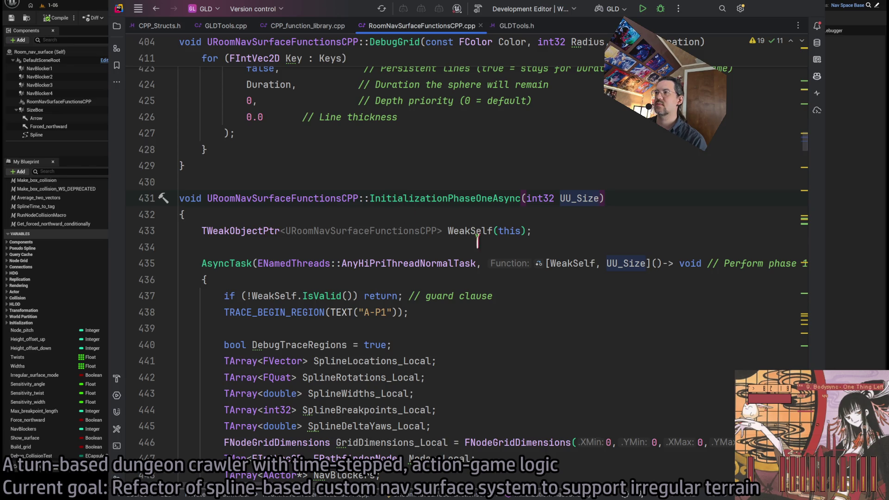
{"action": "left_click", "coordinate": [413, 192]}
{"action": "type", "text": ", bool IrregularSurfaceMode"}
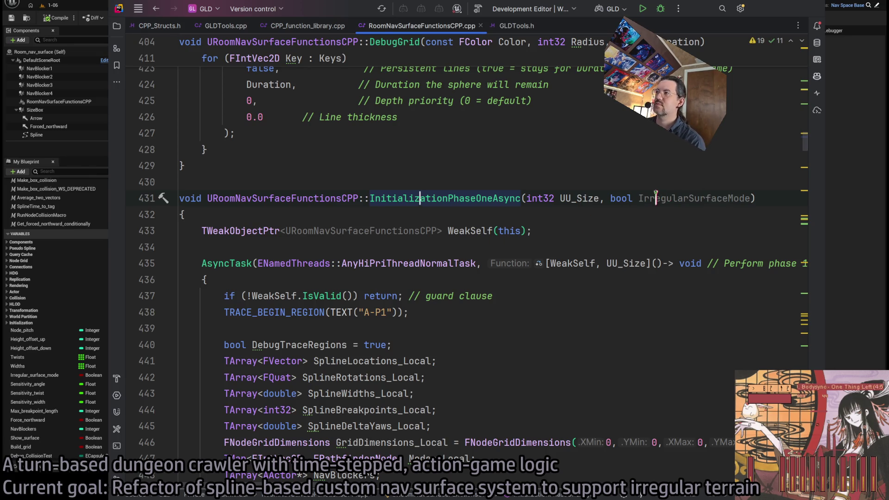
{"action": "key", "text": "alt+Tab"}
Marquee-select and delete the NOT and Irregular Surface Mode nodes, then go back to InitializationPhaseOneAsync in Rider
{"action": "scroll", "coordinate": [507, 223], "scroll_direction": "down", "scroll_amount": 4}
{"action": "scroll", "coordinate": [507, 223], "scroll_direction": "up", "scroll_amount": 1}
{"action": "scroll", "coordinate": [411, 240], "scroll_direction": "up", "scroll_amount": 2}
{"action": "scroll", "coordinate": [344, 277], "scroll_direction": "up", "scroll_amount": 1}
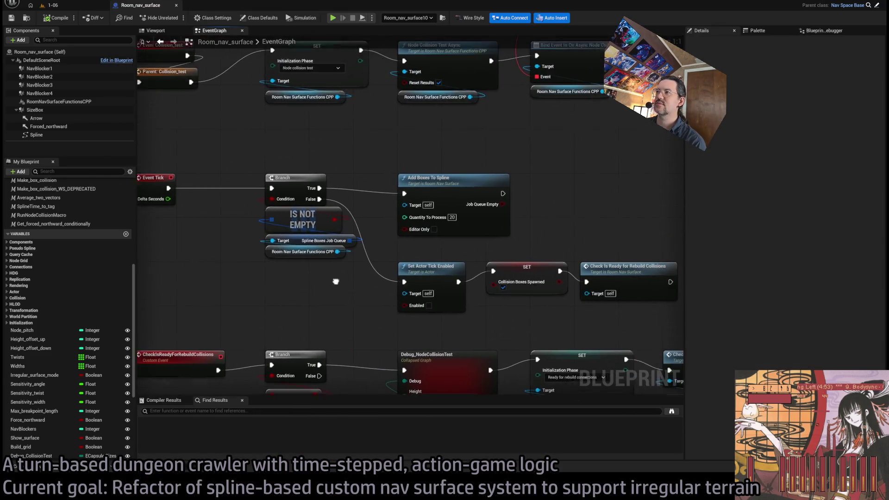
{"action": "scroll", "coordinate": [351, 281], "scroll_direction": "down", "scroll_amount": 4}
{"action": "scroll", "coordinate": [422, 233], "scroll_direction": "up", "scroll_amount": 4}
{"action": "mouse_move", "coordinate": [476, 266]}
{"action": "left_mouse_down"}
{"action": "mouse_move", "coordinate": [414, 221]}
{"action": "mouse_move", "coordinate": [440, 248]}
{"action": "mouse_move", "coordinate": [431, 223]}
{"action": "left_mouse_up"}
{"action": "key", "text": "Delete"}
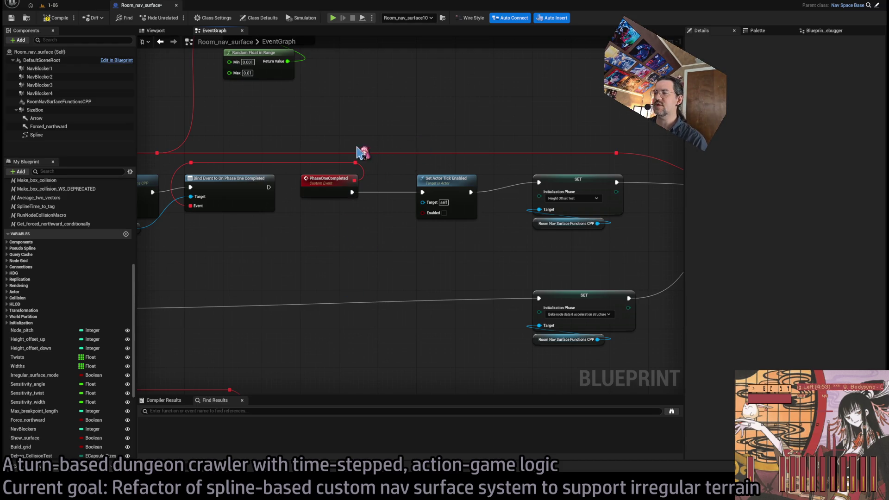
{"action": "scroll", "coordinate": [365, 157], "scroll_direction": "down", "scroll_amount": 1}
{"action": "left_click_drag", "start_coordinate": [397, 241], "coordinate": [555, 223]}
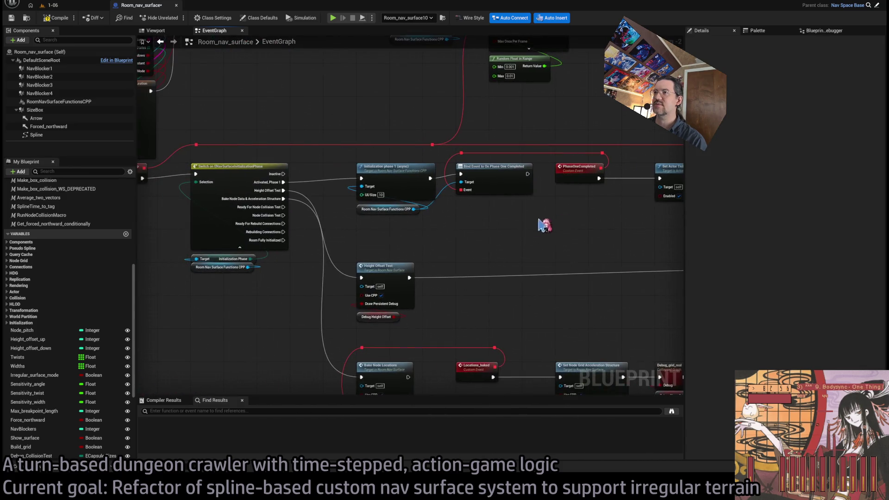
{"action": "scroll", "coordinate": [486, 218], "scroll_direction": "up", "scroll_amount": 2}
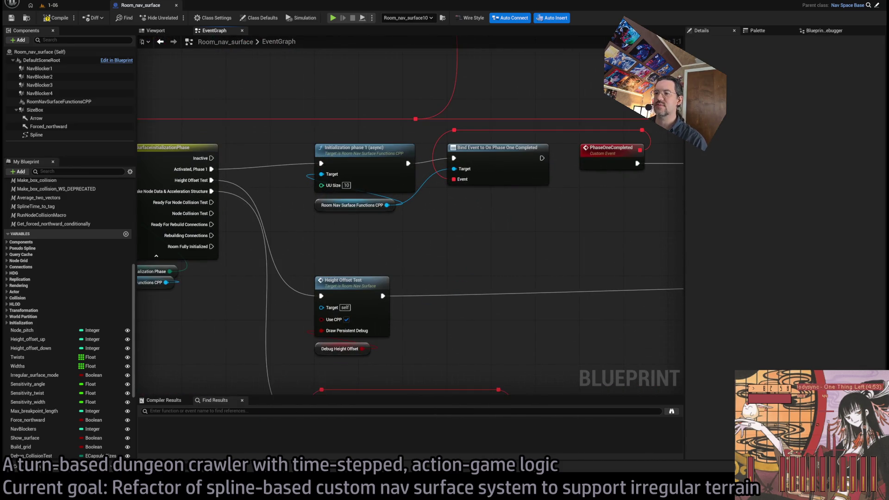
{"action": "key", "text": "alt+Tab"}
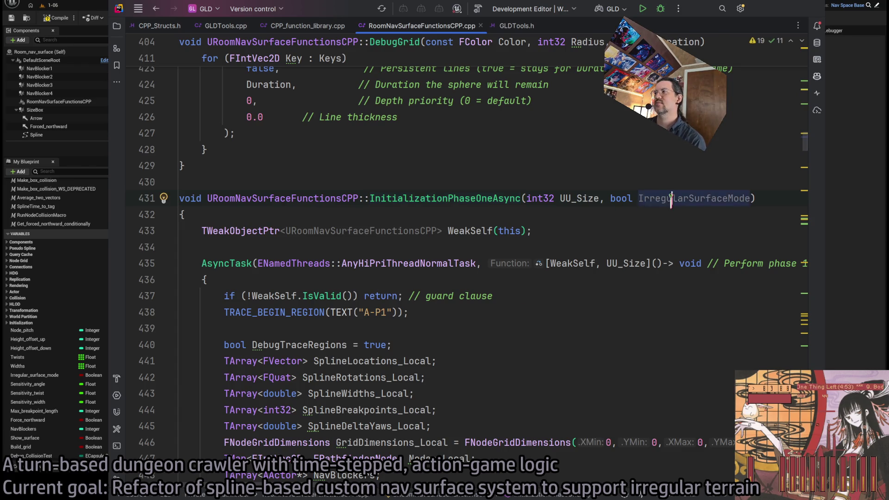
{"action": "scroll", "coordinate": [408, 334], "scroll_direction": "down", "scroll_amount": 5}
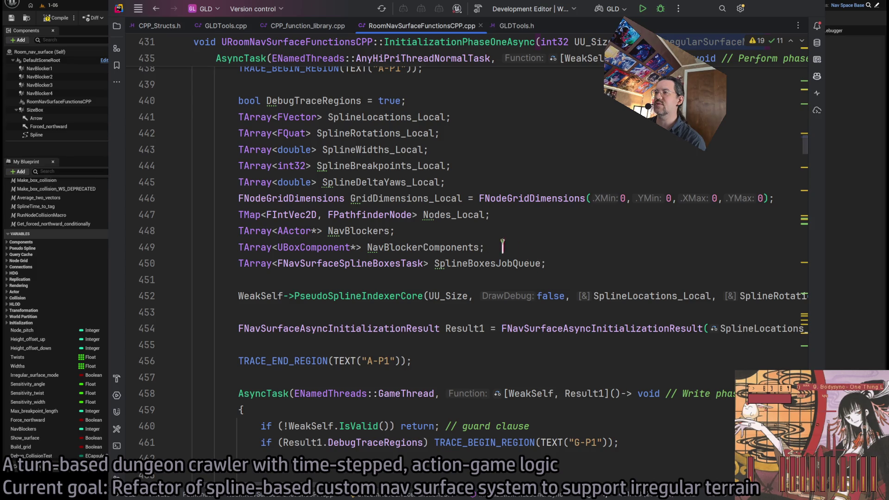
{"action": "scroll", "coordinate": [465, 259], "scroll_direction": "up", "scroll_amount": 2}
{"action": "scroll", "coordinate": [464, 258], "scroll_direction": "down", "scroll_amount": 2}
{"action": "scroll", "coordinate": [424, 176], "scroll_direction": "up", "scroll_amount": 3}
{"action": "scroll", "coordinate": [435, 218], "scroll_direction": "down", "scroll_amount": 3}
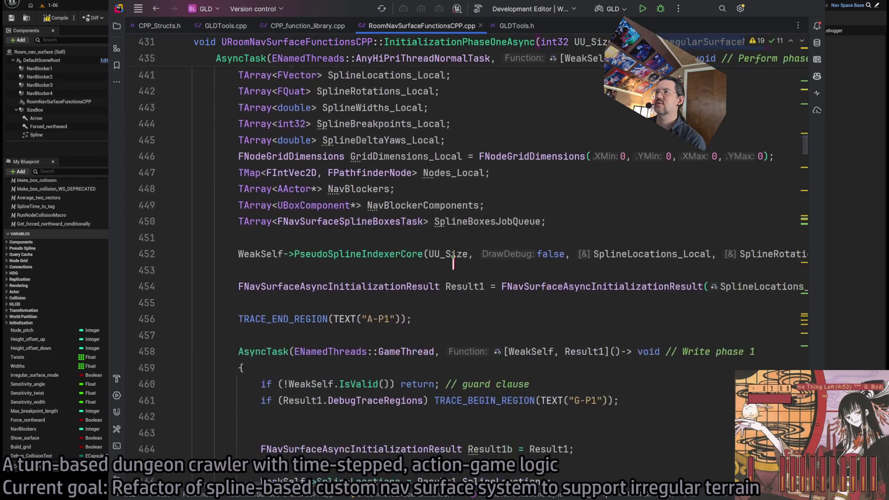
{"action": "scroll", "coordinate": [443, 259], "scroll_direction": "up", "scroll_amount": 3}
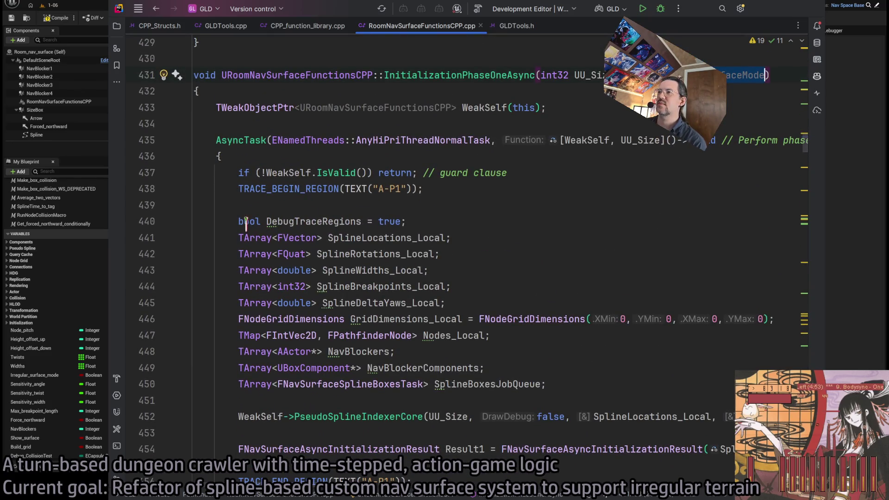
{"action": "left_click", "coordinate": [271, 222]}
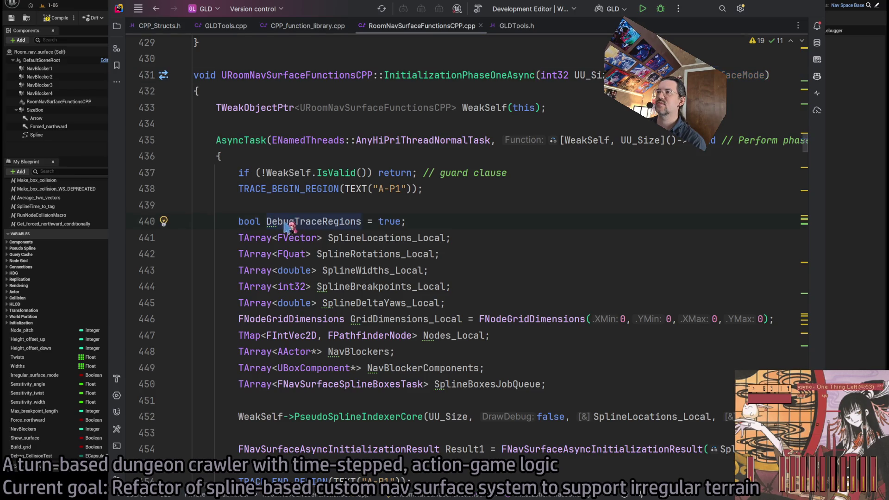
{"action": "left_click", "coordinate": [476, 254]}
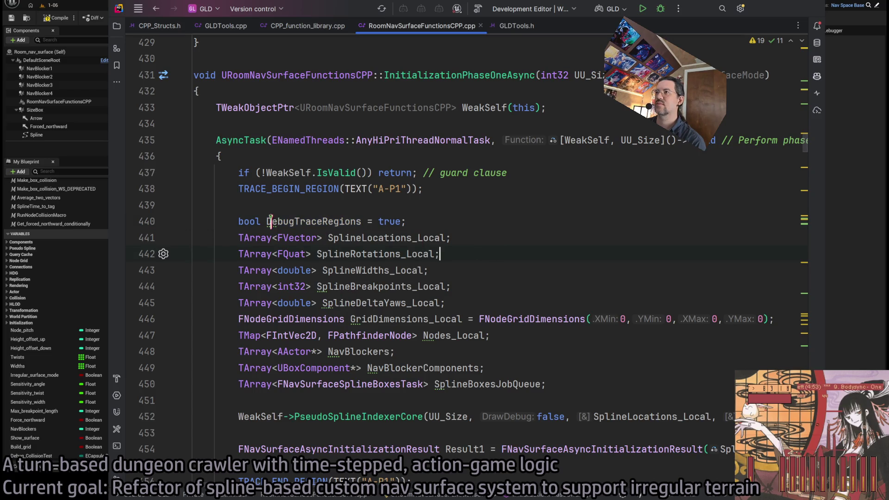
{"action": "scroll", "coordinate": [512, 255], "scroll_direction": "up", "scroll_amount": 2}
{"action": "scroll", "coordinate": [512, 259], "scroll_direction": "down", "scroll_amount": 4}
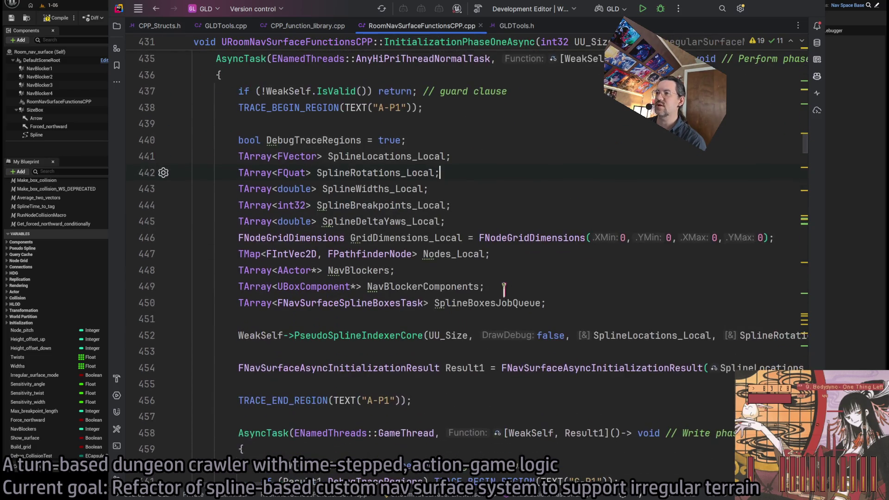
{"action": "scroll", "coordinate": [703, 183], "scroll_direction": "down", "scroll_amount": 7}
{"action": "scroll", "coordinate": [685, 192], "scroll_direction": "up", "scroll_amount": 7}
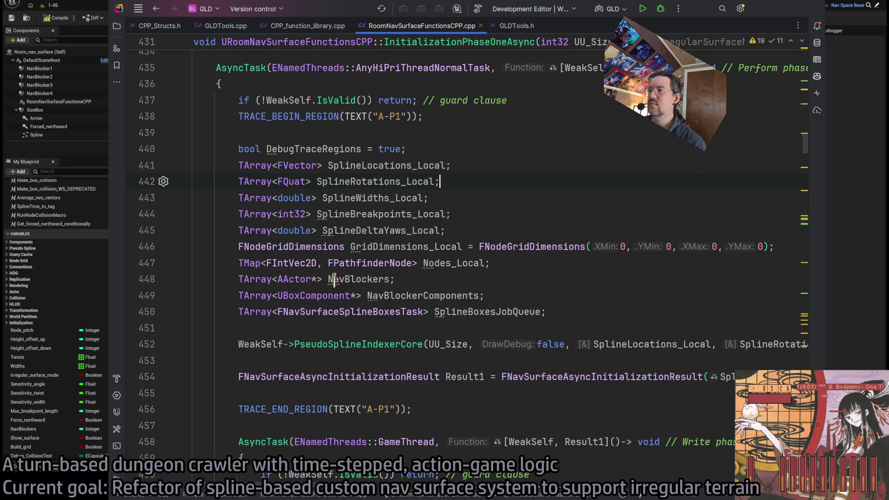
{"action": "left_click", "coordinate": [711, 328]}
{"action": "scroll", "coordinate": [438, 453], "scroll_direction": "right", "scroll_amount": 5}
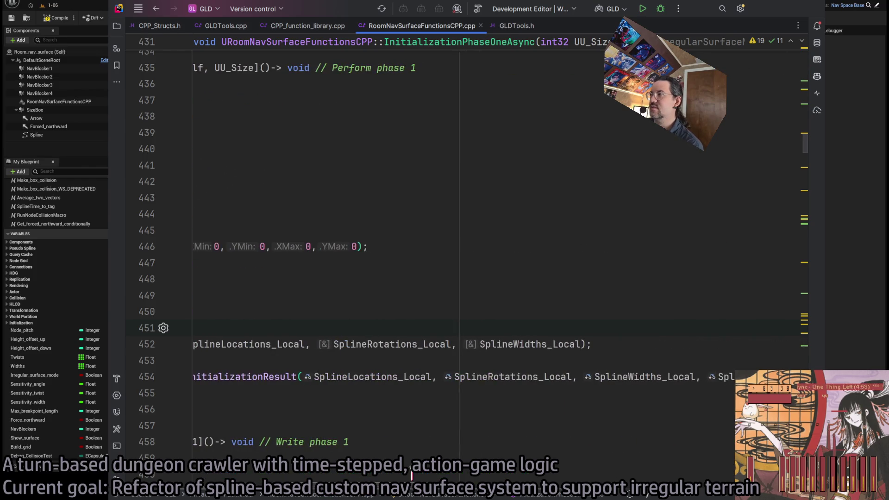
{"action": "scroll", "coordinate": [337, 474], "scroll_direction": "left", "scroll_amount": 5}
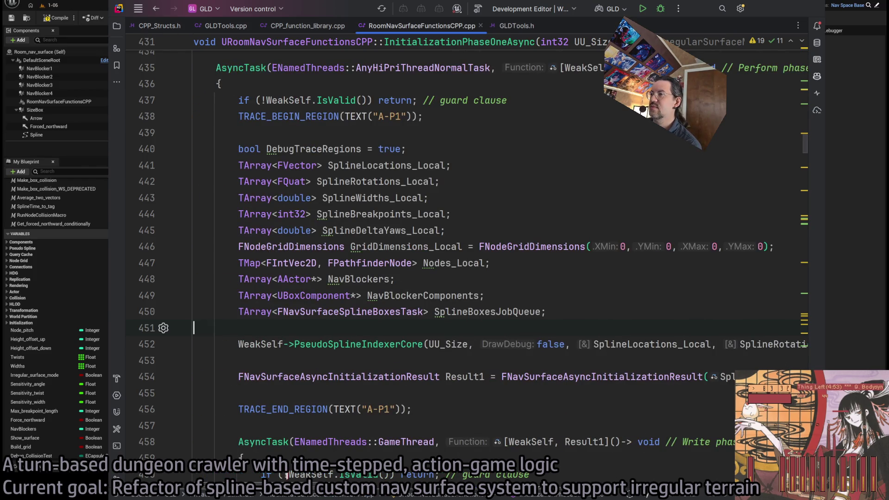
{"action": "scroll", "coordinate": [348, 388], "scroll_direction": "down", "scroll_amount": 3}
{"action": "scroll", "coordinate": [409, 359], "scroll_direction": "up", "scroll_amount": 5}
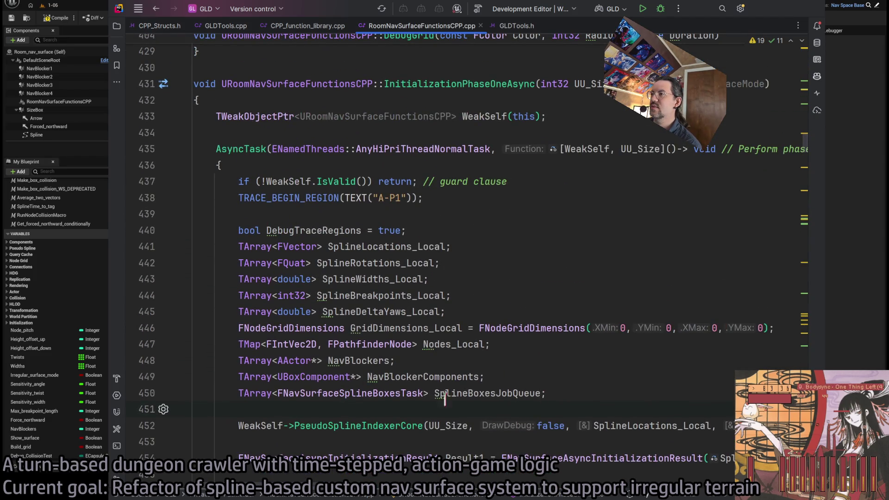
{"action": "scroll", "coordinate": [429, 396], "scroll_direction": "down", "scroll_amount": 5}
{"action": "scroll", "coordinate": [357, 403], "scroll_direction": "up", "scroll_amount": 5}
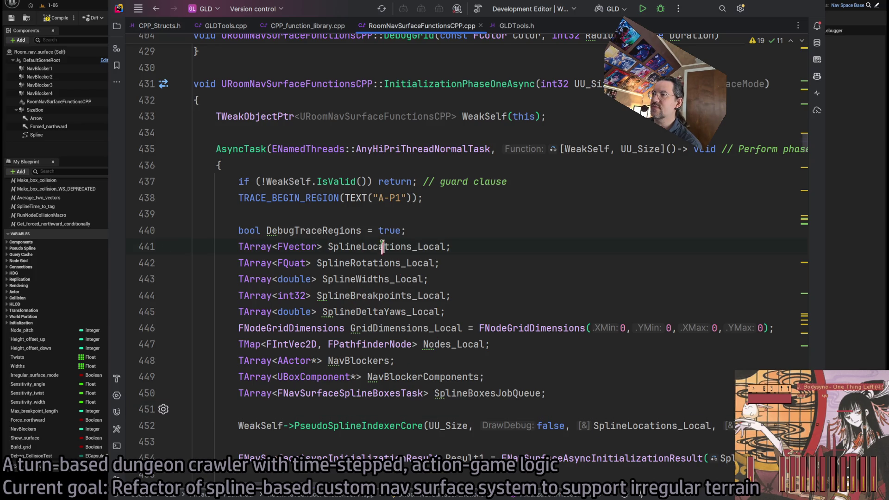
{"action": "double_click", "coordinate": [380, 247]}
{"action": "scroll", "coordinate": [381, 246], "scroll_direction": "down", "scroll_amount": 2}
{"action": "scroll", "coordinate": [553, 376], "scroll_direction": "right", "scroll_amount": 10}
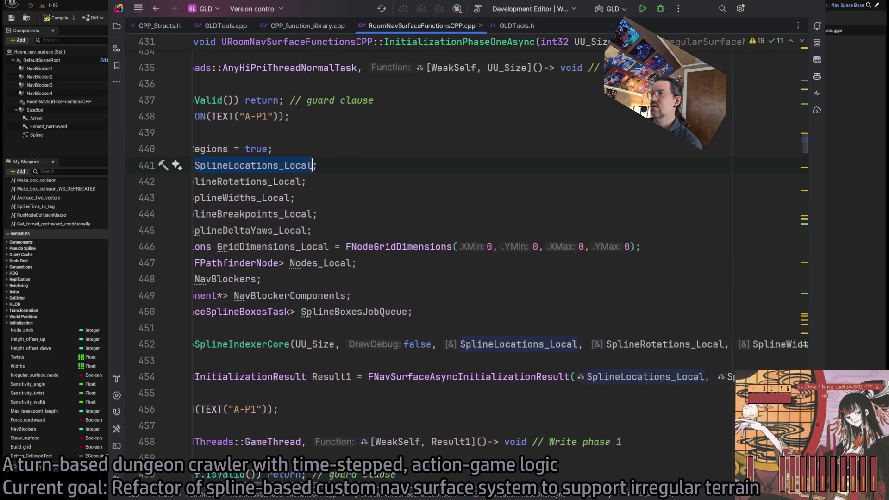
{"action": "scroll", "coordinate": [500, 272], "scroll_direction": "left", "scroll_amount": 10}
{"action": "scroll", "coordinate": [500, 273], "scroll_direction": "right", "scroll_amount": 5}
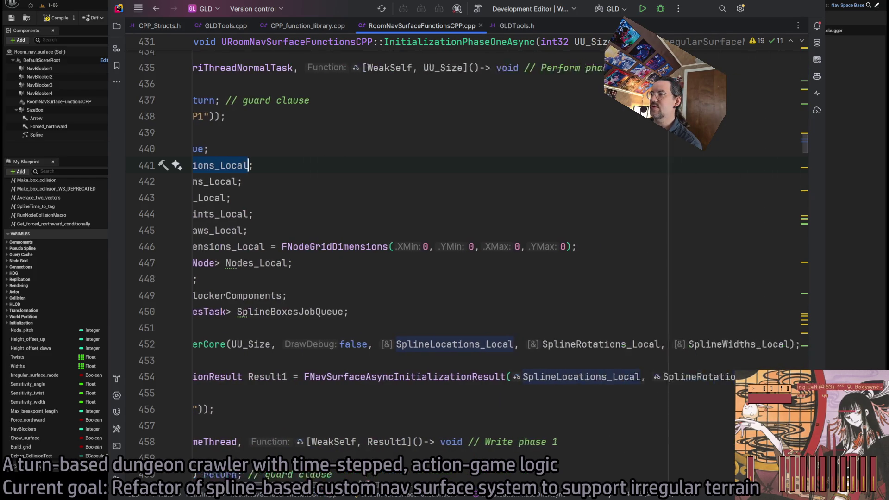
{"action": "scroll", "coordinate": [500, 275], "scroll_direction": "left", "scroll_amount": 3}
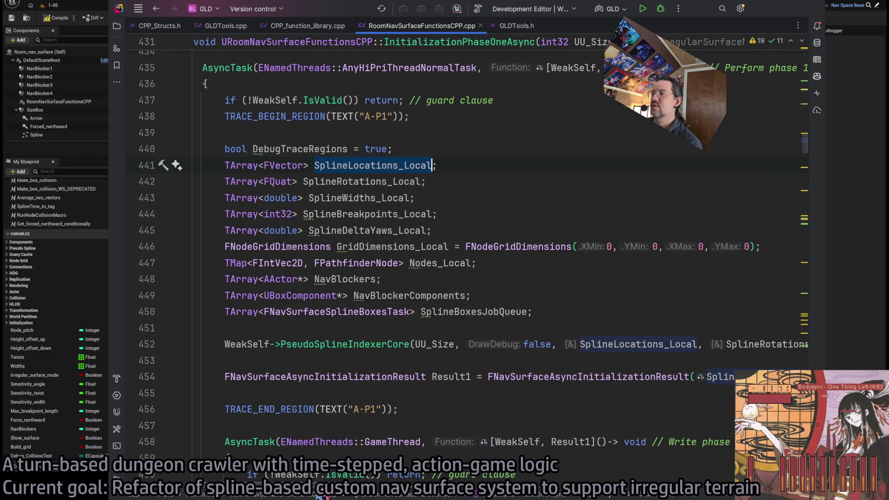
{"action": "scroll", "coordinate": [464, 267], "scroll_direction": "right", "scroll_amount": 10}
{"action": "scroll", "coordinate": [464, 267], "scroll_direction": "left", "scroll_amount": 10}
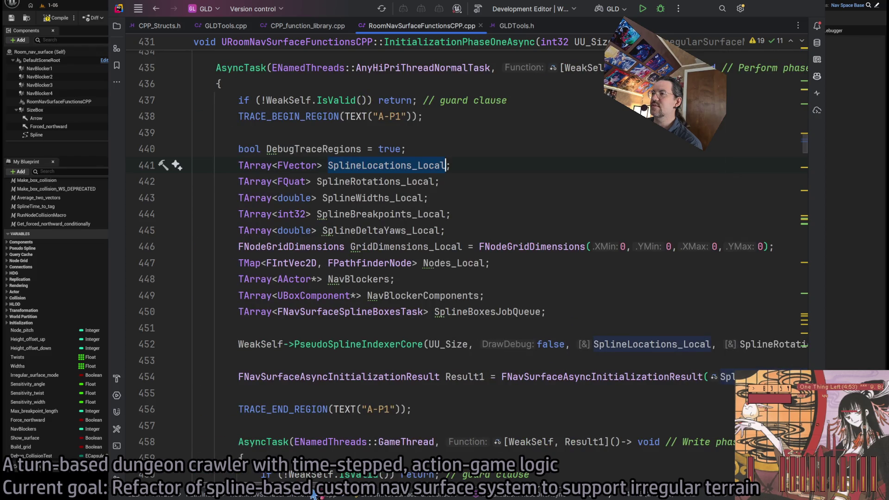
{"action": "scroll", "coordinate": [315, 496], "scroll_direction": "right", "scroll_amount": 10}
{"action": "scroll", "coordinate": [315, 496], "scroll_direction": "left", "scroll_amount": 10}
{"action": "scroll", "coordinate": [324, 497], "scroll_direction": "right", "scroll_amount": 1}
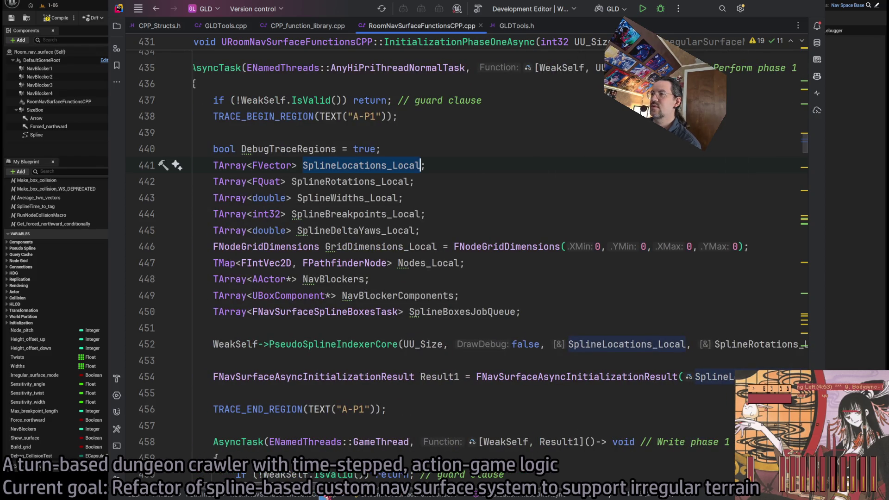
{"action": "scroll", "coordinate": [326, 496], "scroll_direction": "right", "scroll_amount": 15}
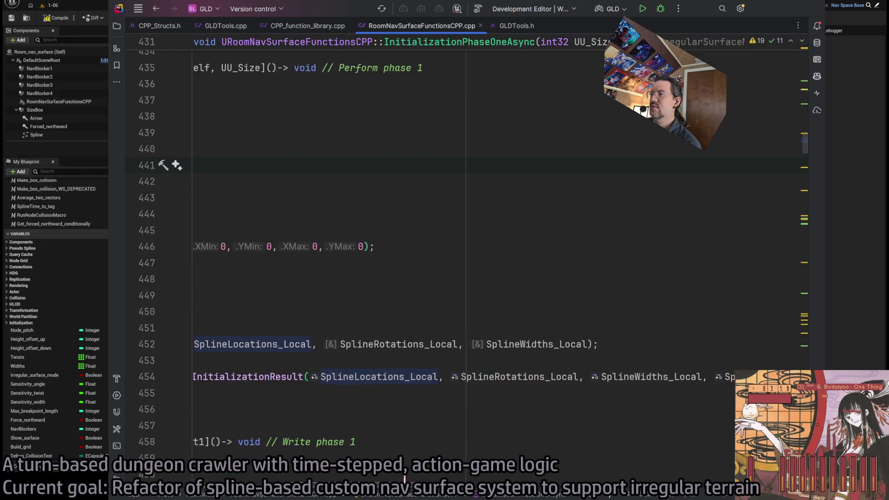
{"action": "scroll", "coordinate": [326, 496], "scroll_direction": "right", "scroll_amount": 10}
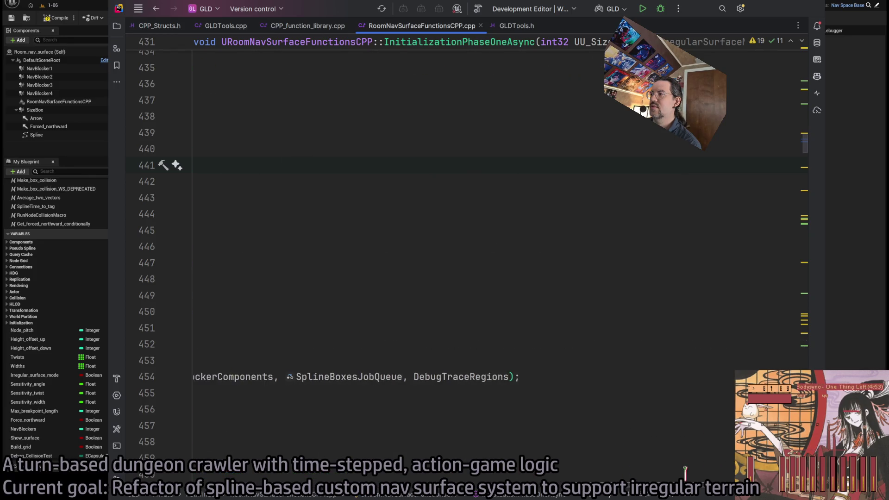
{"action": "scroll", "coordinate": [368, 496], "scroll_direction": "left", "scroll_amount": 15}
{"action": "scroll", "coordinate": [368, 497], "scroll_direction": "left", "scroll_amount": 5}
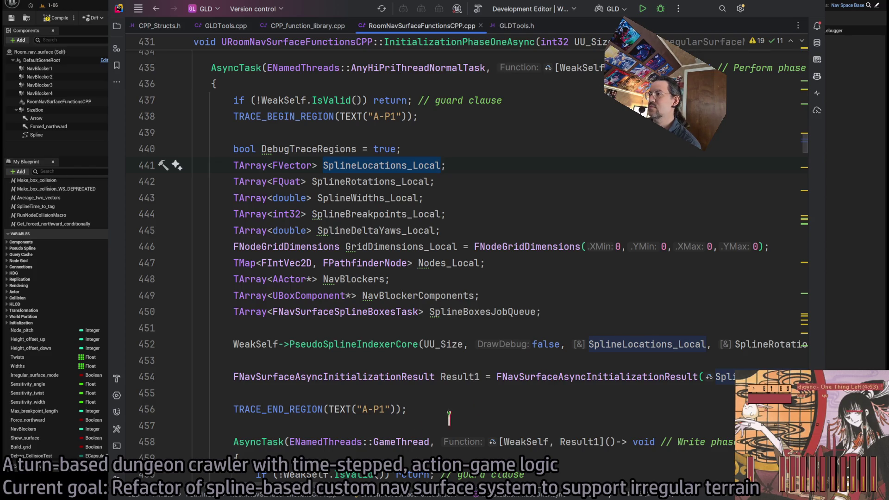
{"action": "scroll", "coordinate": [283, 496], "scroll_direction": "right", "scroll_amount": 10}
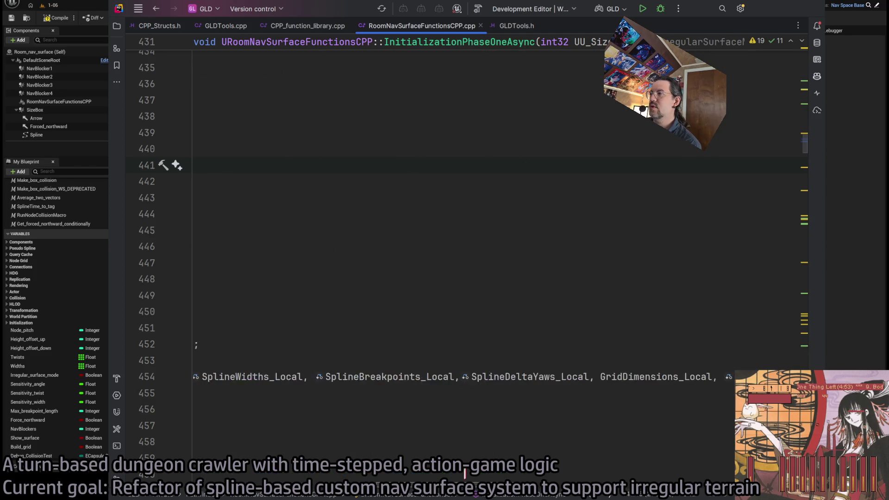
{"action": "scroll", "coordinate": [283, 496], "scroll_direction": "left", "scroll_amount": 10}
{"action": "scroll", "coordinate": [283, 497], "scroll_direction": "right", "scroll_amount": 10}
{"action": "scroll", "coordinate": [291, 497], "scroll_direction": "left", "scroll_amount": 9}
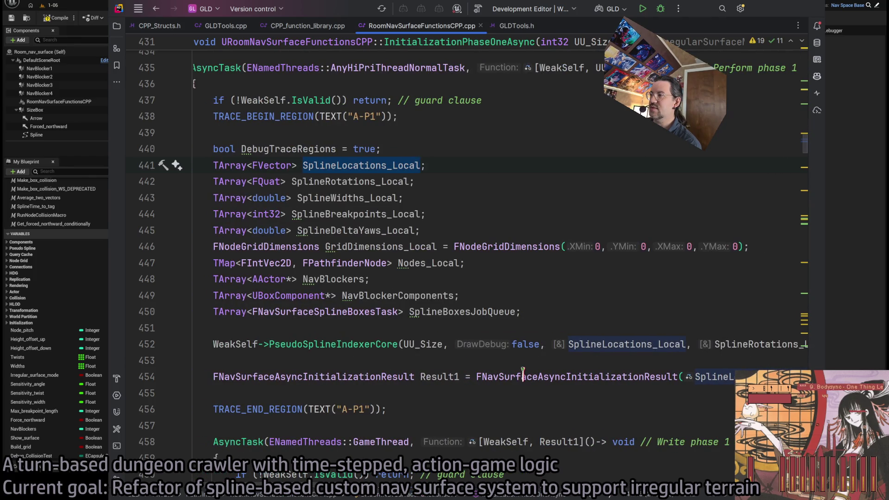
{"action": "double_click", "coordinate": [341, 383]}
{"action": "scroll", "coordinate": [463, 334], "scroll_direction": "down", "scroll_amount": 2}
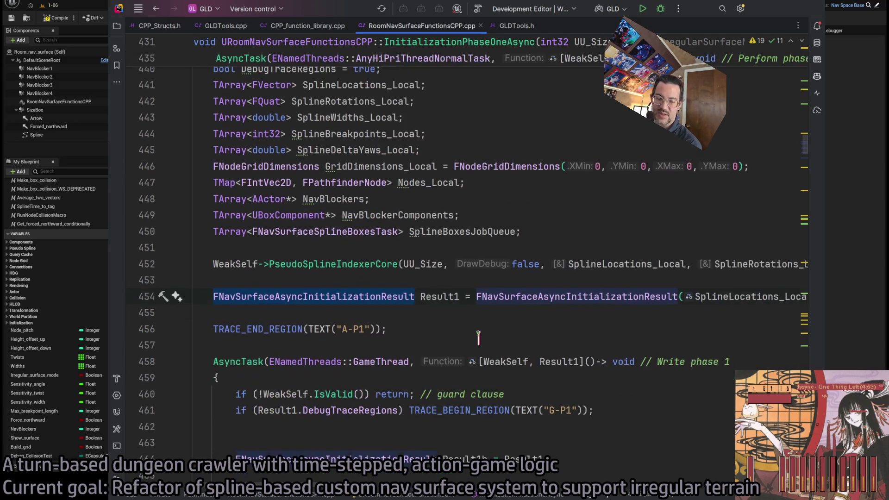
{"action": "scroll", "coordinate": [423, 306], "scroll_direction": "up", "scroll_amount": 2}
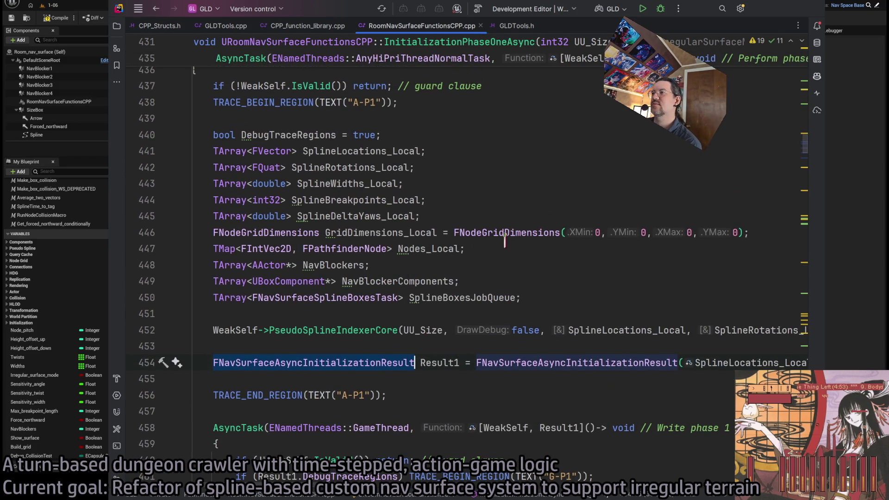
{"action": "scroll", "coordinate": [541, 324], "scroll_direction": "down", "scroll_amount": 2}
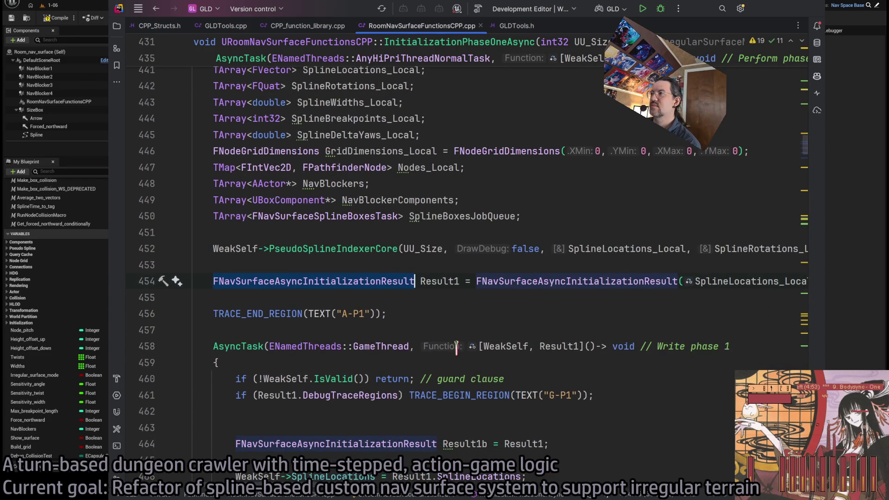
{"action": "scroll", "coordinate": [460, 346], "scroll_direction": "down", "scroll_amount": 2}
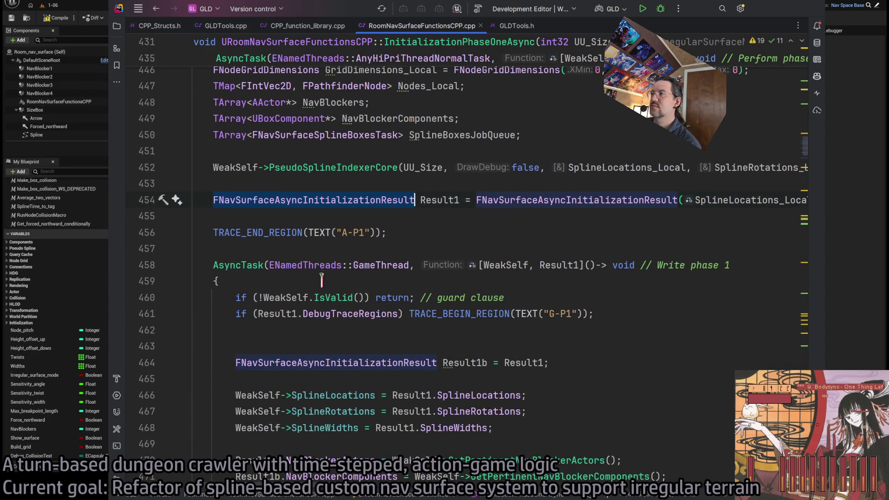
{"action": "scroll", "coordinate": [321, 278], "scroll_direction": "up", "scroll_amount": 5}
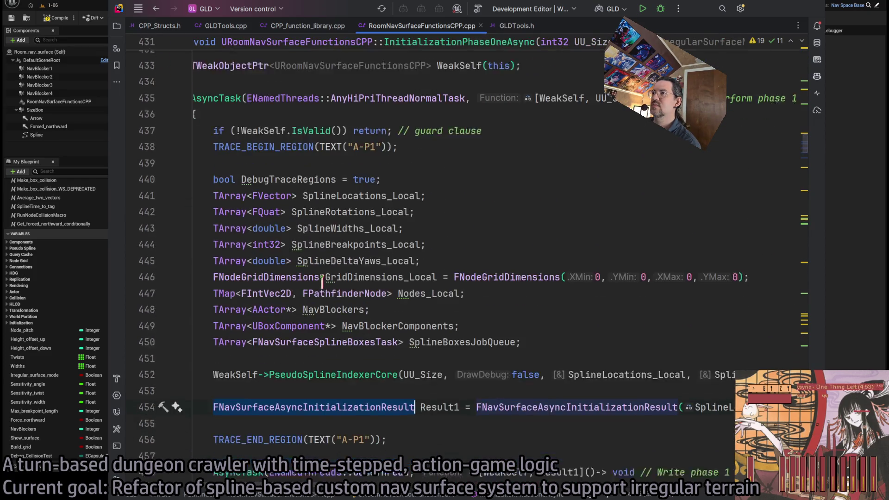
{"action": "scroll", "coordinate": [322, 281], "scroll_direction": "down", "scroll_amount": 1}
{"action": "scroll", "coordinate": [427, 415], "scroll_direction": "down", "scroll_amount": 2}
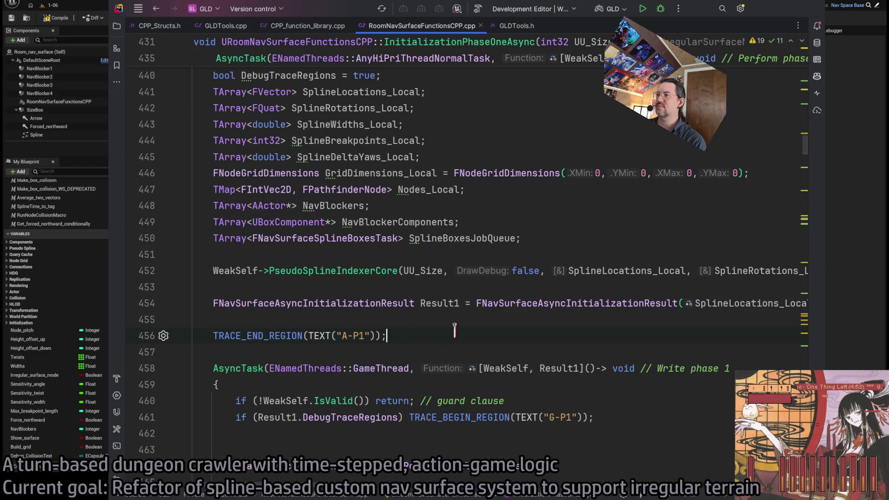
{"action": "scroll", "coordinate": [454, 326], "scroll_direction": "down", "scroll_amount": 3}
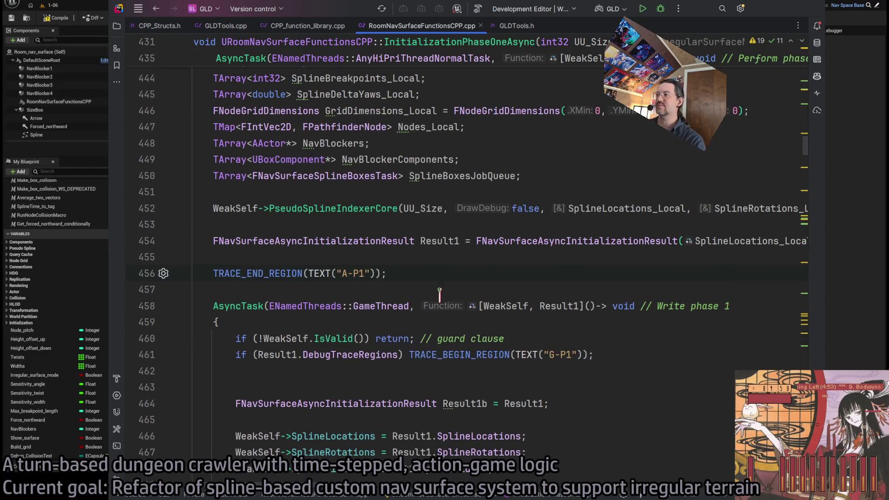
{"action": "scroll", "coordinate": [441, 293], "scroll_direction": "down", "scroll_amount": 5}
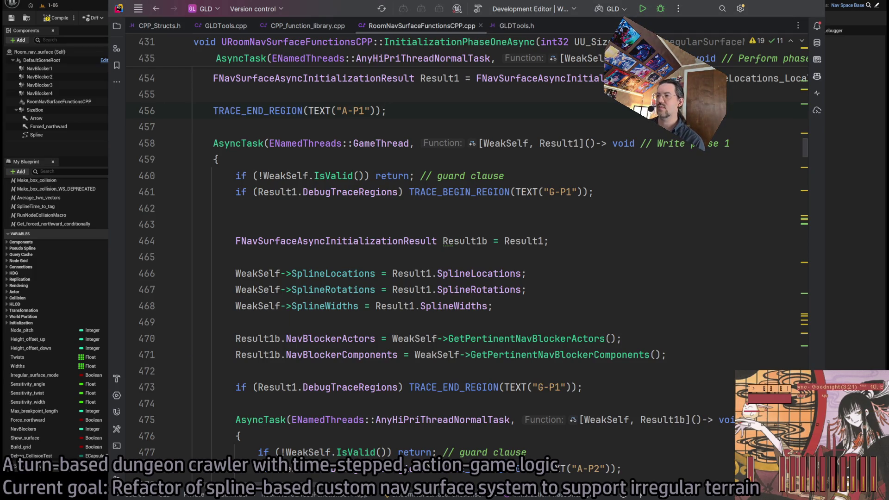
{"action": "left_click", "coordinate": [619, 191]}
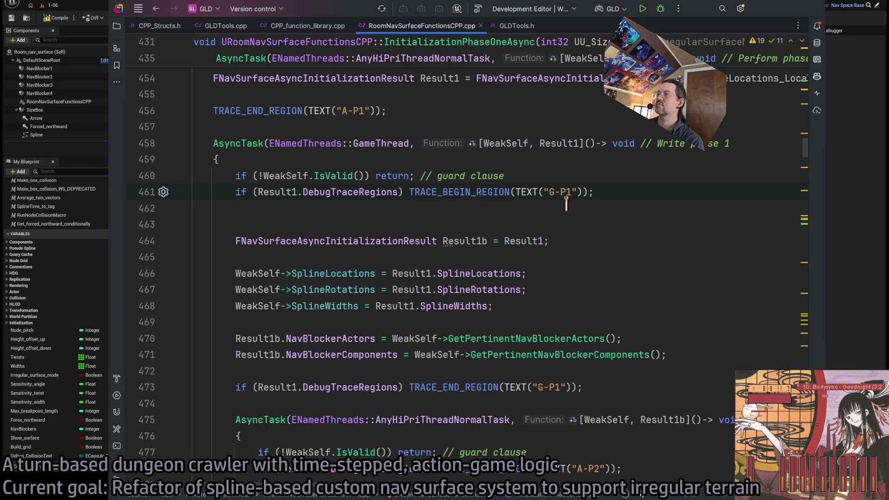
{"action": "scroll", "coordinate": [569, 229], "scroll_direction": "up", "scroll_amount": 2}
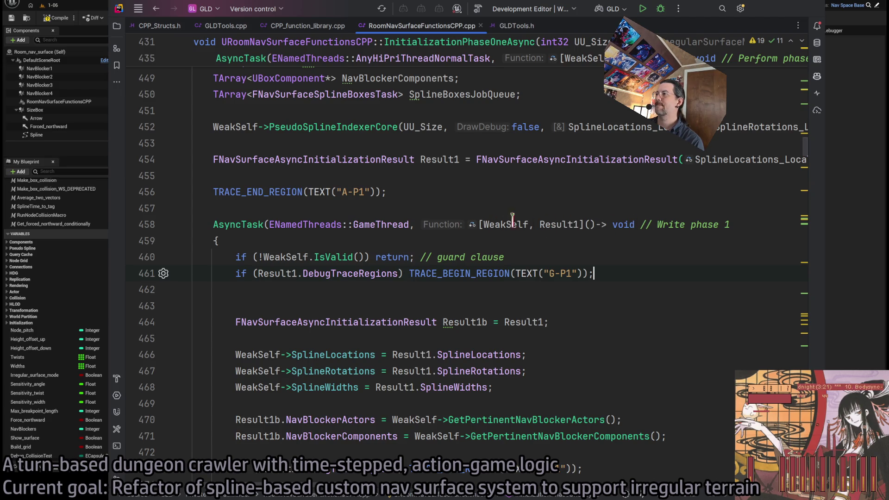
{"action": "double_click", "coordinate": [560, 225]}
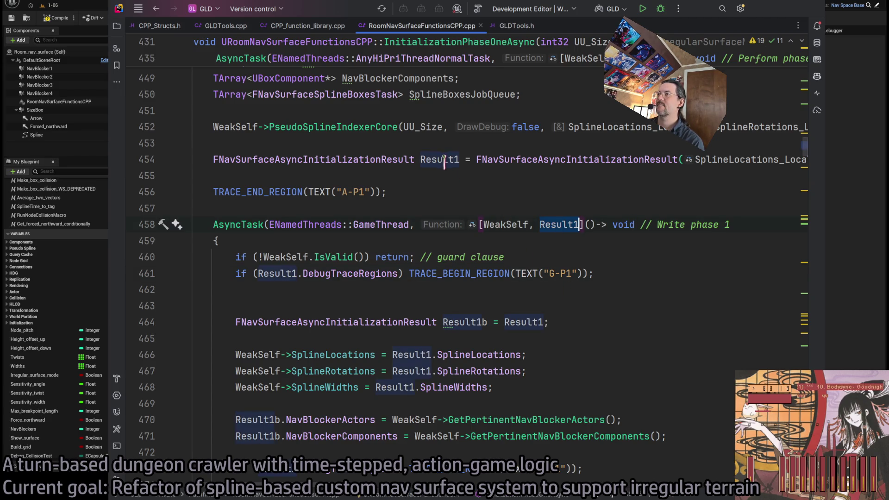
{"action": "double_click", "coordinate": [336, 160]}
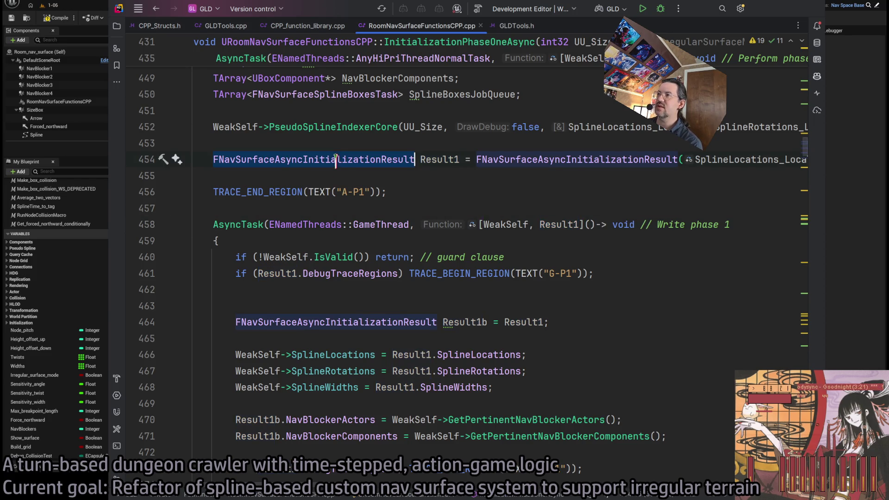
{"action": "double_click", "coordinate": [377, 160]}
{"action": "scroll", "coordinate": [549, 229], "scroll_direction": "down", "scroll_amount": 3}
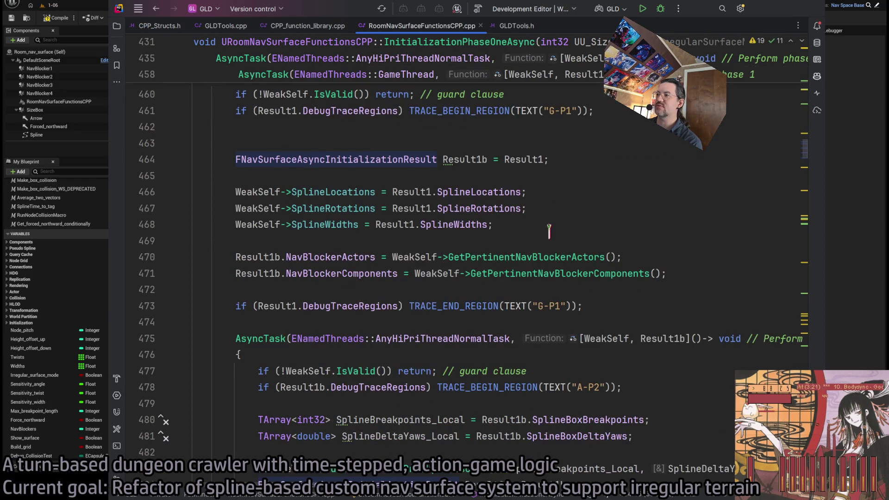
{"action": "key", "text": "alt+Tab"}
{"action": "scroll", "coordinate": [338, 267], "scroll_direction": "down", "scroll_amount": 5}
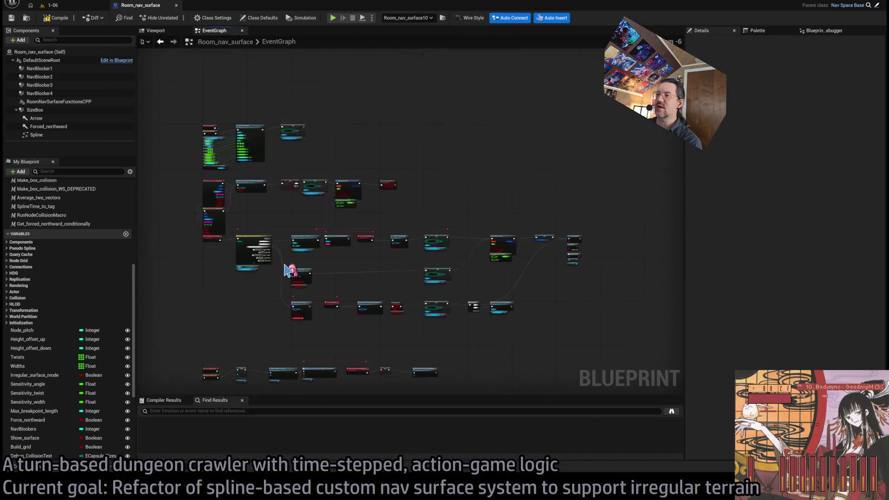
{"action": "scroll", "coordinate": [340, 261], "scroll_direction": "up", "scroll_amount": 7}
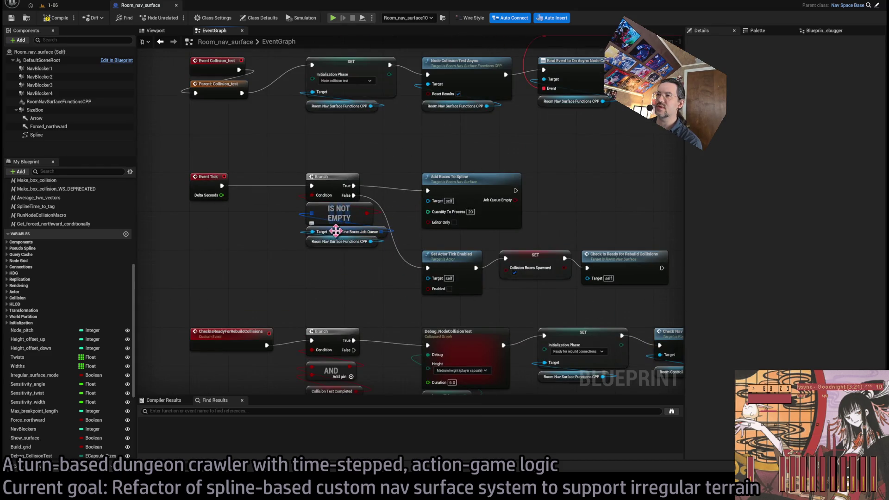
{"action": "scroll", "coordinate": [472, 165], "scroll_direction": "down", "scroll_amount": 5}
{"action": "scroll", "coordinate": [469, 291], "scroll_direction": "up", "scroll_amount": 5}
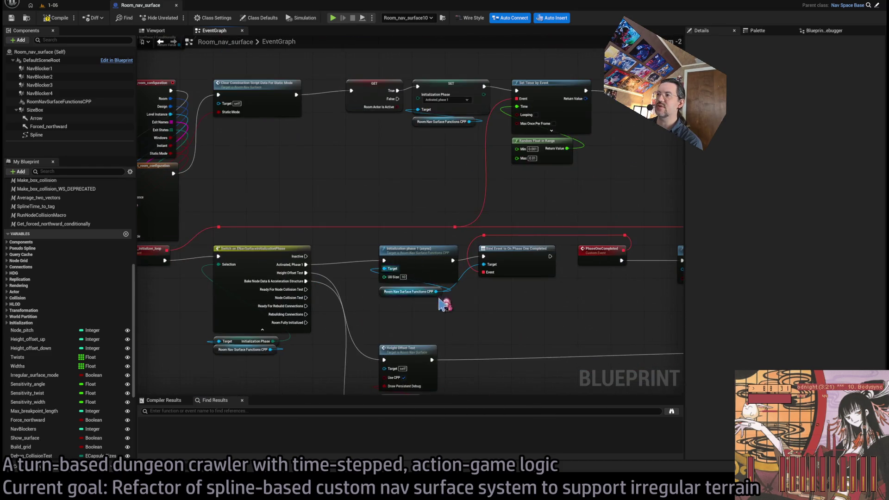
{"action": "key", "text": "alt+Tab"}
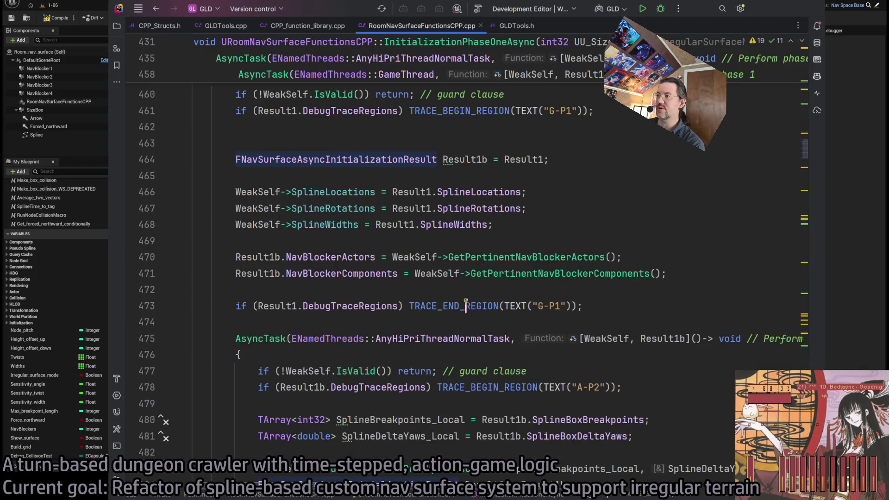
{"action": "scroll", "coordinate": [422, 296], "scroll_direction": "down", "scroll_amount": 5}
{"action": "scroll", "coordinate": [347, 283], "scroll_direction": "down", "scroll_amount": 2}
{"action": "scroll", "coordinate": [352, 277], "scroll_direction": "up", "scroll_amount": 8}
{"action": "scroll", "coordinate": [360, 268], "scroll_direction": "down", "scroll_amount": 7}
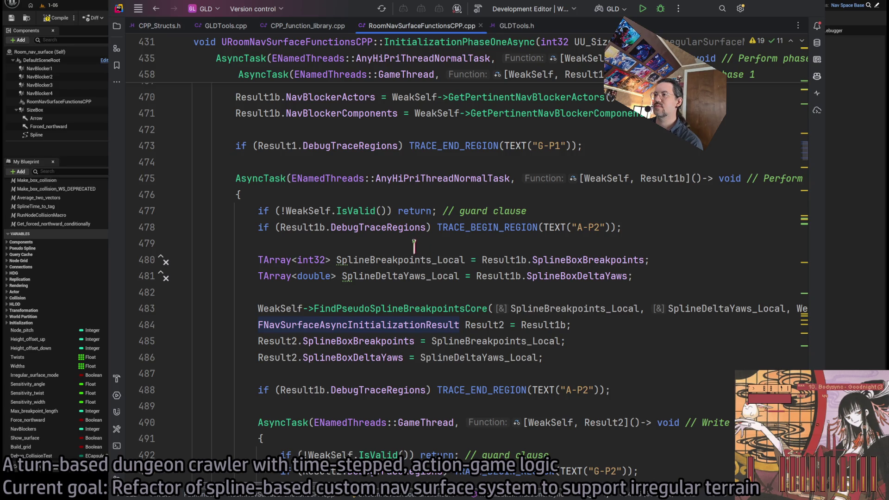
{"action": "scroll", "coordinate": [415, 245], "scroll_direction": "down", "scroll_amount": 2}
{"action": "scroll", "coordinate": [562, 291], "scroll_direction": "down", "scroll_amount": 2}
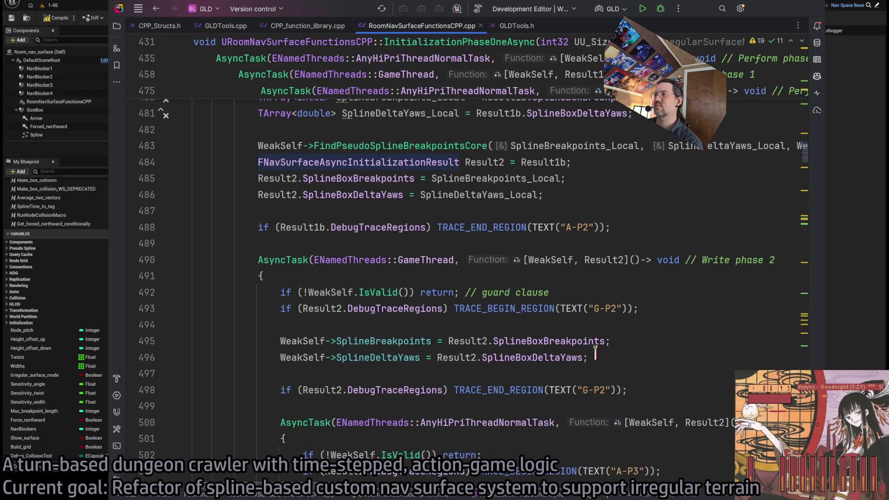
{"action": "scroll", "coordinate": [600, 346], "scroll_direction": "down", "scroll_amount": 3}
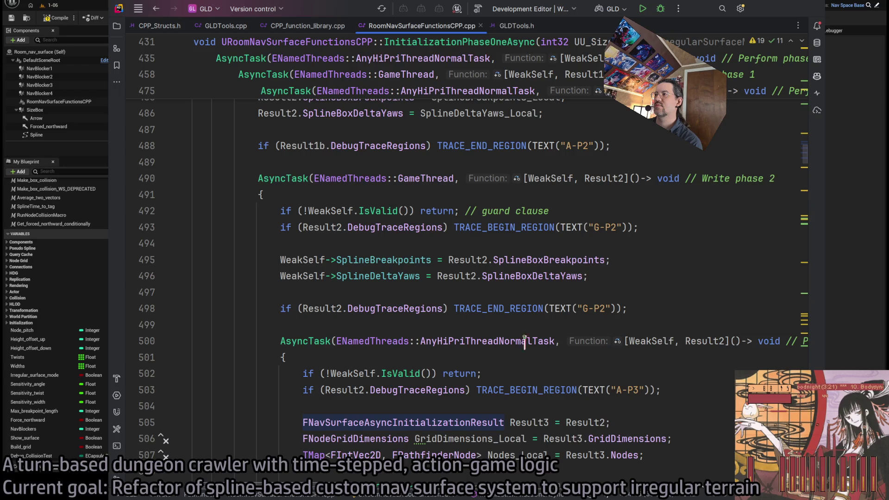
{"action": "scroll", "coordinate": [276, 340], "scroll_direction": "down", "scroll_amount": 4}
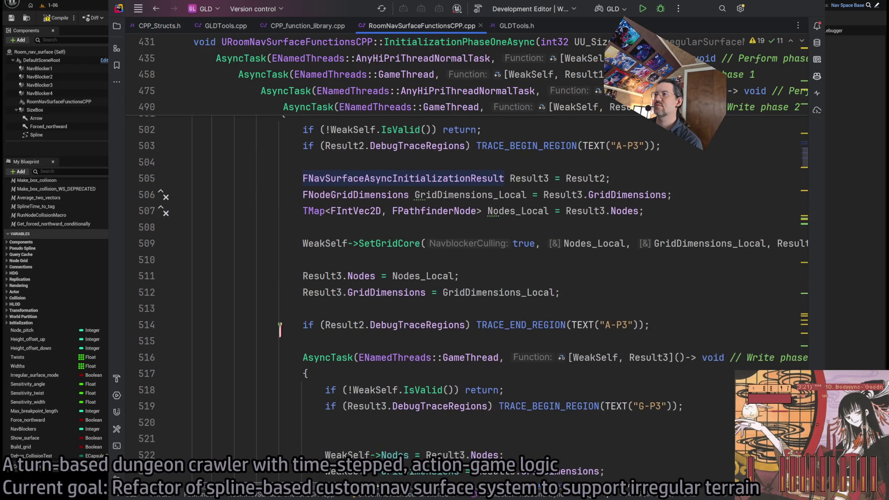
{"action": "scroll", "coordinate": [286, 315], "scroll_direction": "down", "scroll_amount": 2}
{"action": "scroll", "coordinate": [490, 231], "scroll_direction": "down", "scroll_amount": 2}
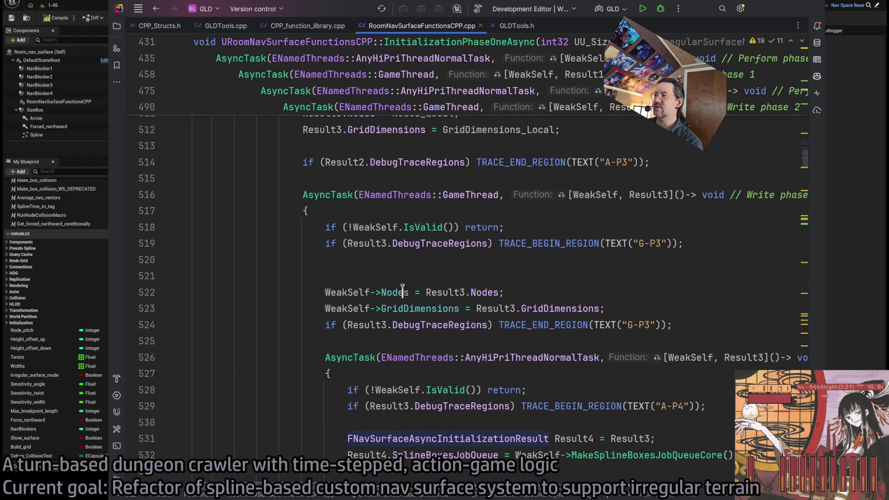
{"action": "scroll", "coordinate": [288, 260], "scroll_direction": "down", "scroll_amount": 4}
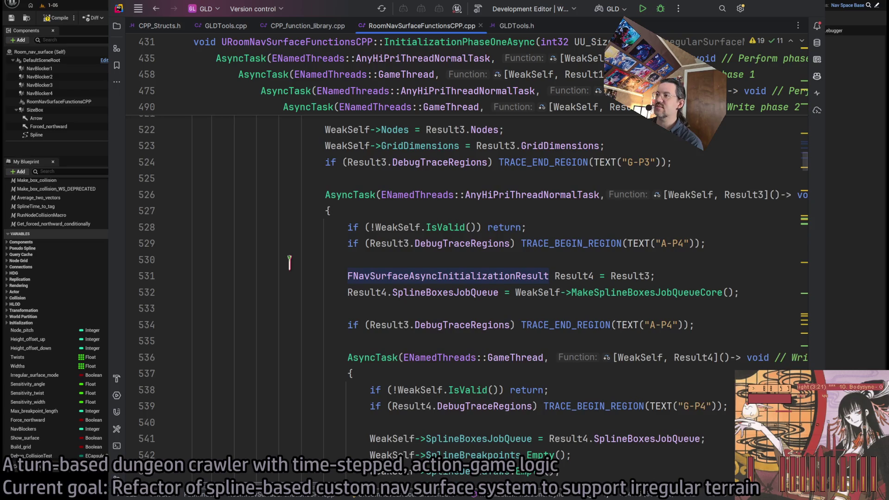
{"action": "scroll", "coordinate": [289, 262], "scroll_direction": "up", "scroll_amount": 4}
{"action": "scroll", "coordinate": [290, 263], "scroll_direction": "down", "scroll_amount": 4}
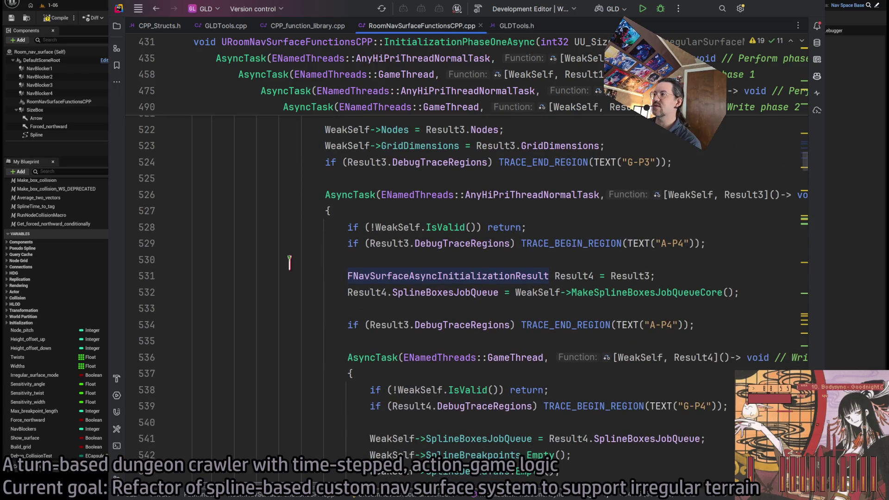
{"action": "double_click", "coordinate": [650, 292]}
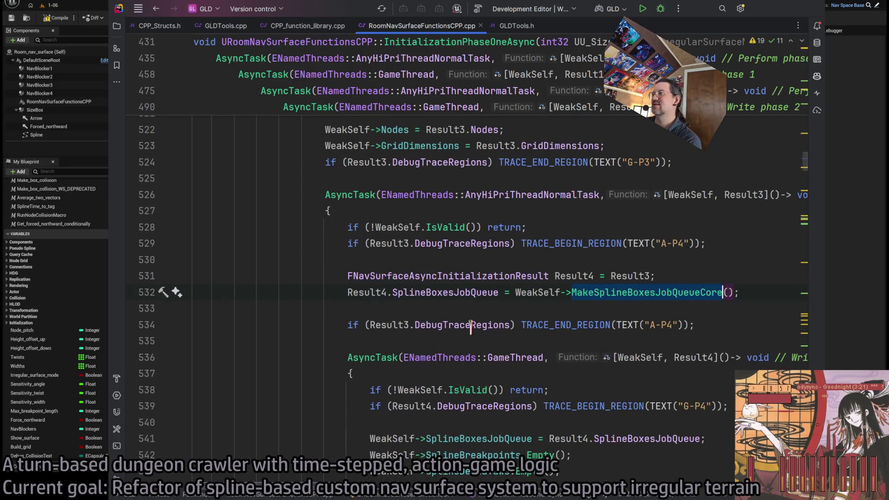
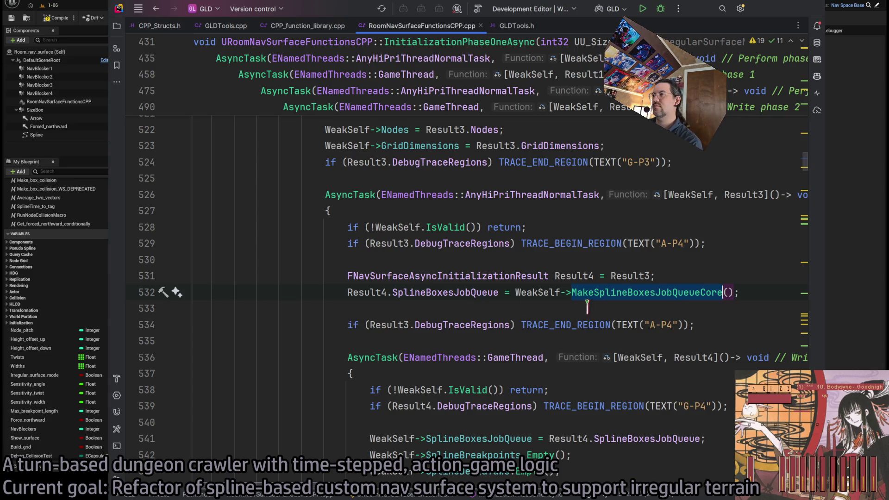
Trace where Result4 and WeakSelf are used around the line 532 job queue assignment
{"action": "double_click", "coordinate": [370, 292]}
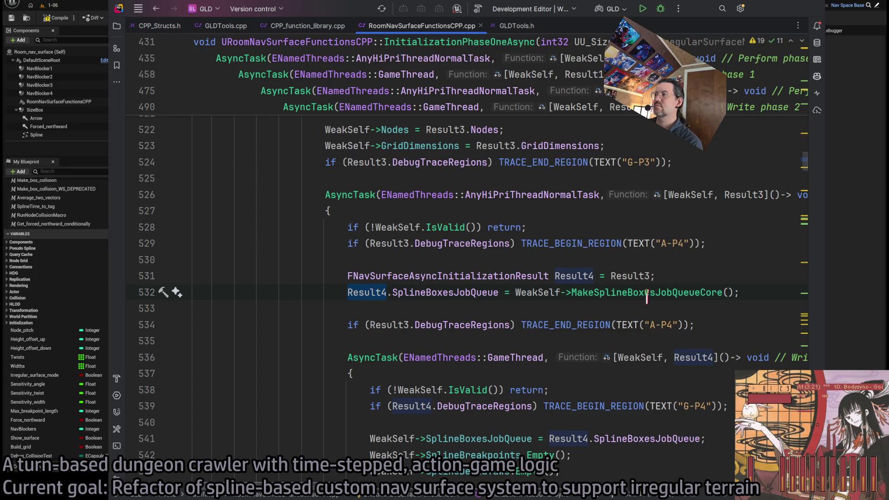
{"action": "left_click", "coordinate": [543, 293]}
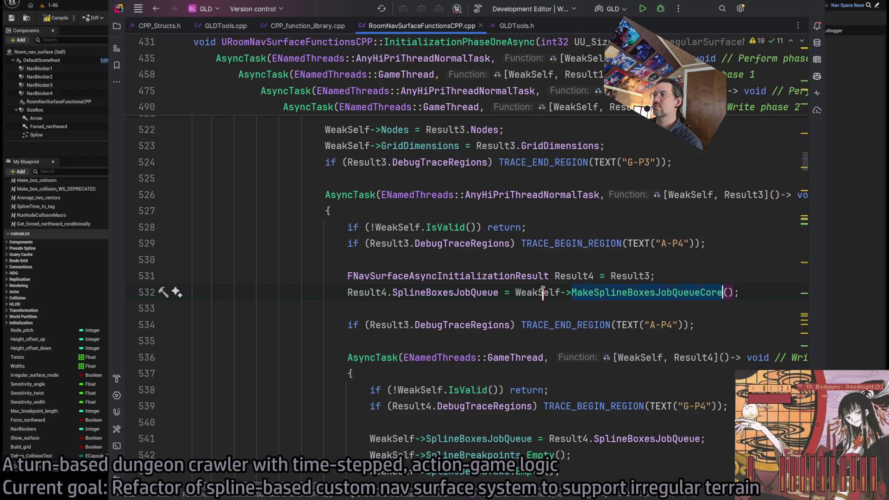
{"action": "double_click", "coordinate": [521, 291]}
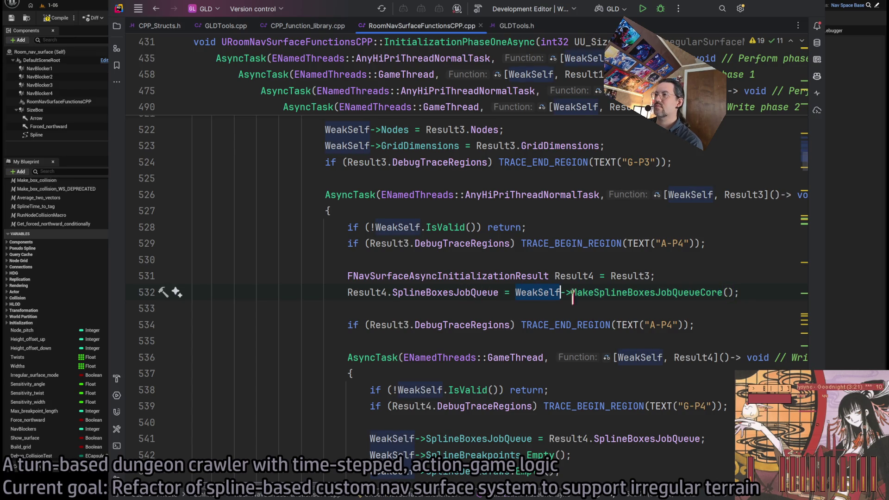
{"action": "scroll", "coordinate": [657, 278], "scroll_direction": "up", "scroll_amount": 15}
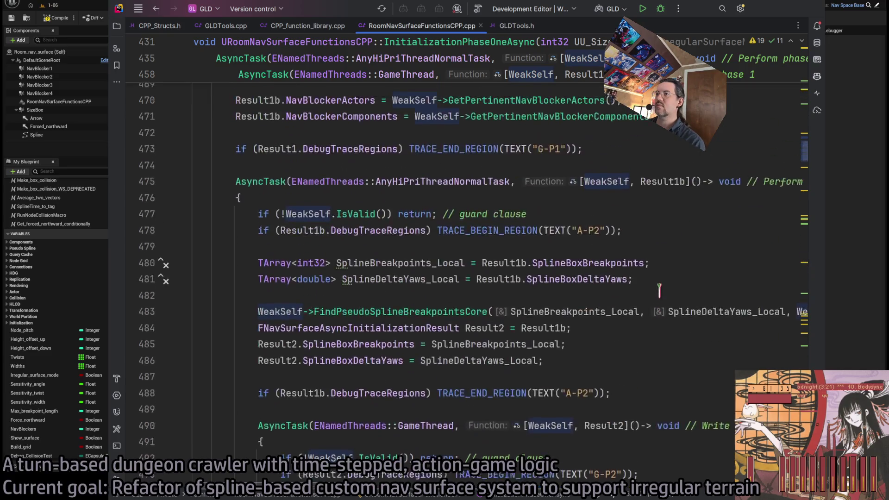
{"action": "scroll", "coordinate": [654, 296], "scroll_direction": "down", "scroll_amount": 10}
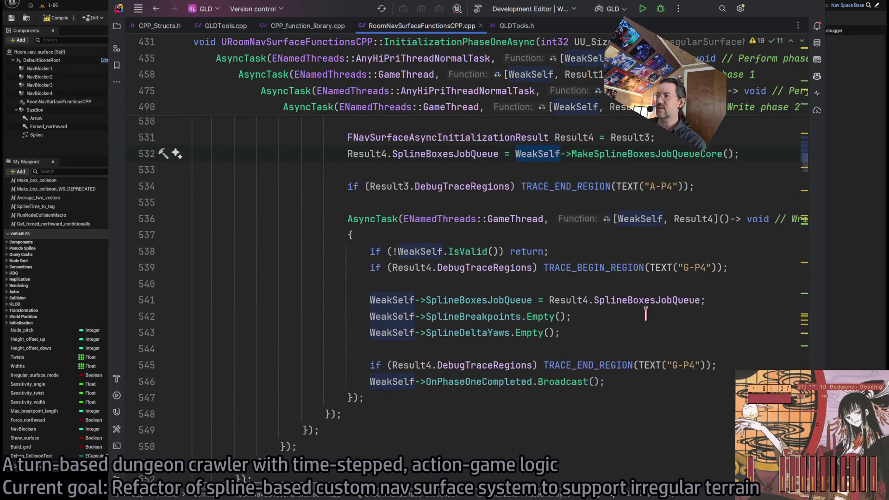
{"action": "scroll", "coordinate": [641, 316], "scroll_direction": "up", "scroll_amount": 12}
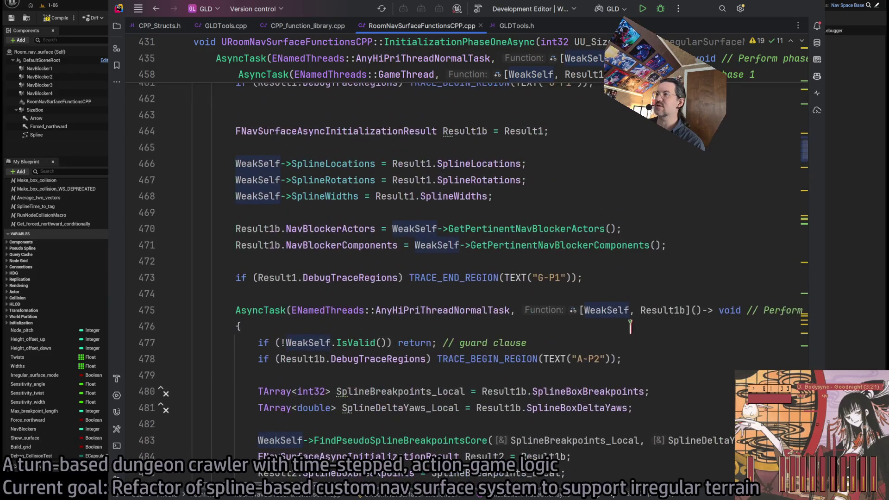
{"action": "scroll", "coordinate": [630, 326], "scroll_direction": "down", "scroll_amount": 1}
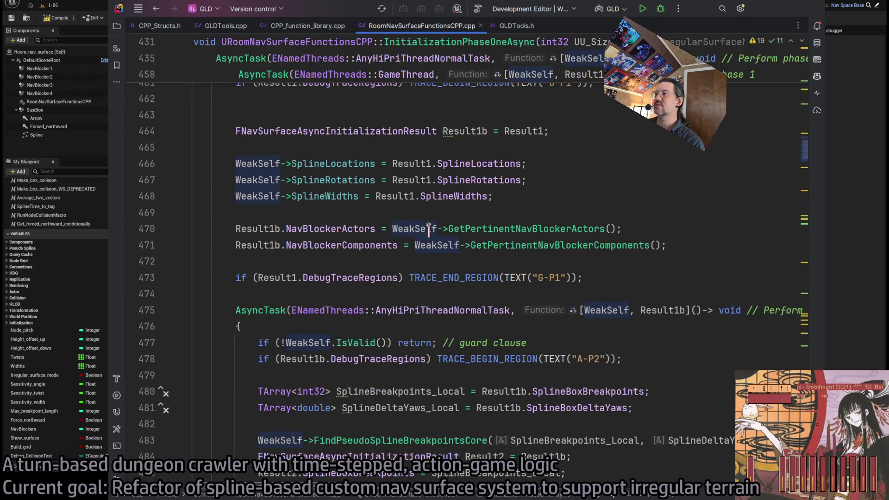
{"action": "scroll", "coordinate": [452, 194], "scroll_direction": "up", "scroll_amount": 7}
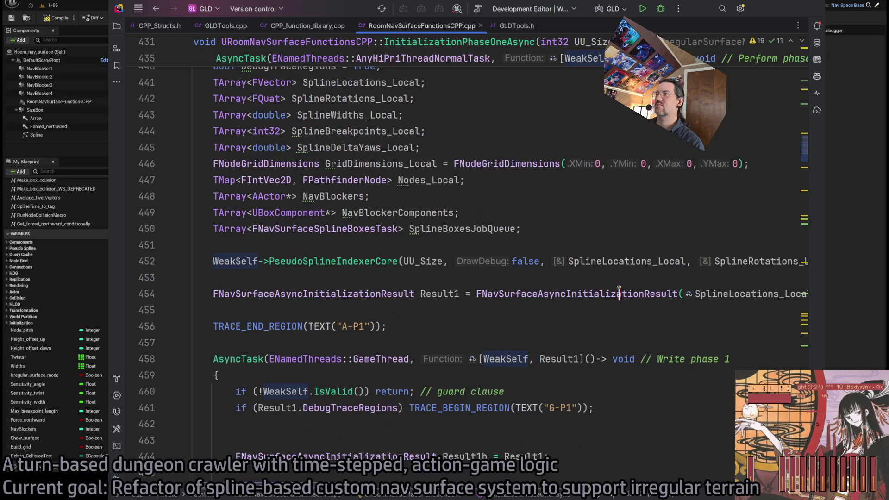
{"action": "scroll", "coordinate": [504, 258], "scroll_direction": "down", "scroll_amount": 3}
{"action": "scroll", "coordinate": [509, 259], "scroll_direction": "up", "scroll_amount": 10}
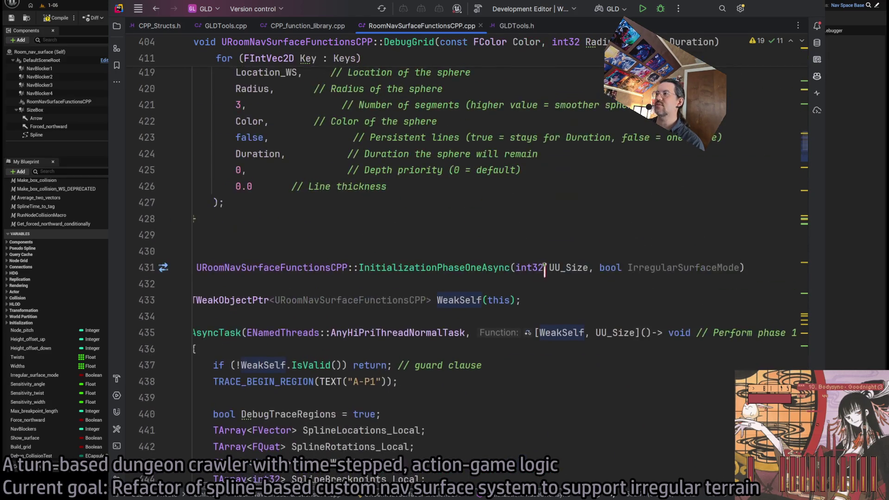
{"action": "scroll", "coordinate": [611, 211], "scroll_direction": "down", "scroll_amount": 3}
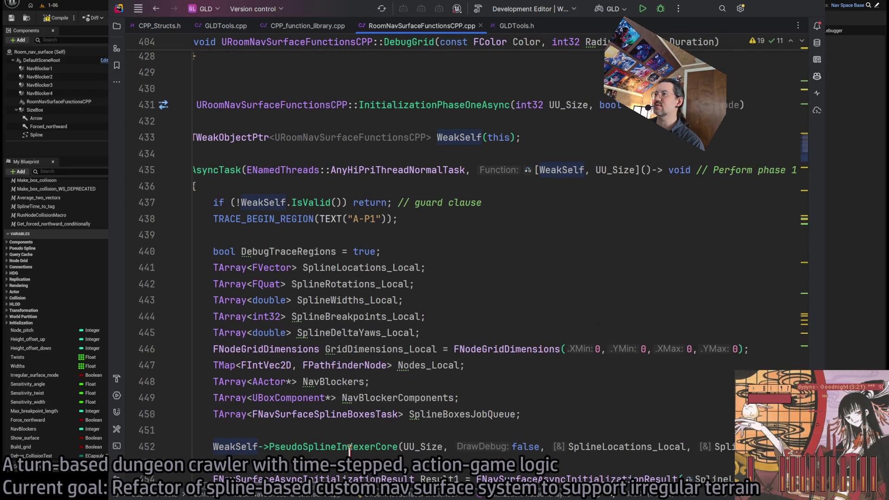
{"action": "scroll", "coordinate": [454, 260], "scroll_direction": "right", "scroll_amount": 5}
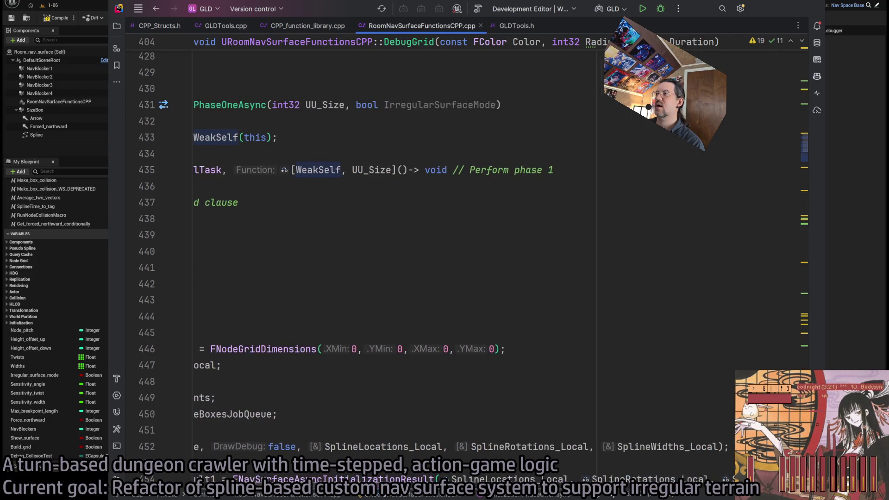
{"action": "scroll", "coordinate": [453, 259], "scroll_direction": "left", "scroll_amount": 6}
Inspect the IrregularSurfaceMode parameter in the signature and the WeakSelf declaration on line 433
{"action": "left_click", "coordinate": [765, 105]}
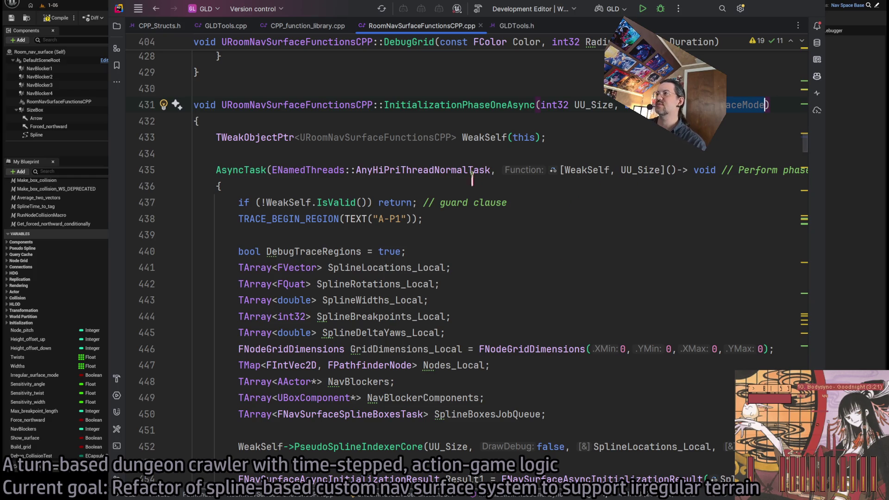
{"action": "left_click", "coordinate": [562, 136]}
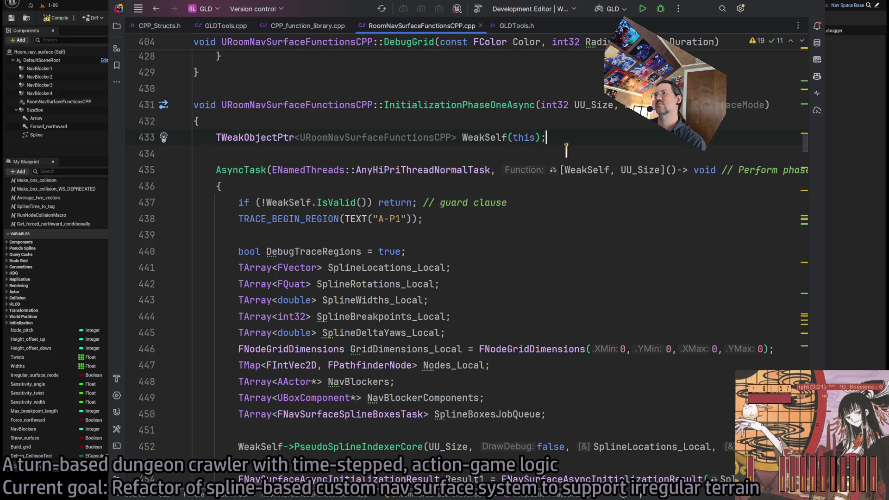
{"action": "key", "text": "Up"}
{"action": "key", "text": "Up"}
{"action": "key", "text": "End"}
{"action": "left_click", "coordinate": [564, 138]}
{"action": "scroll", "coordinate": [574, 129], "scroll_direction": "up", "scroll_amount": 2}
{"action": "scroll", "coordinate": [579, 120], "scroll_direction": "down", "scroll_amount": 2}
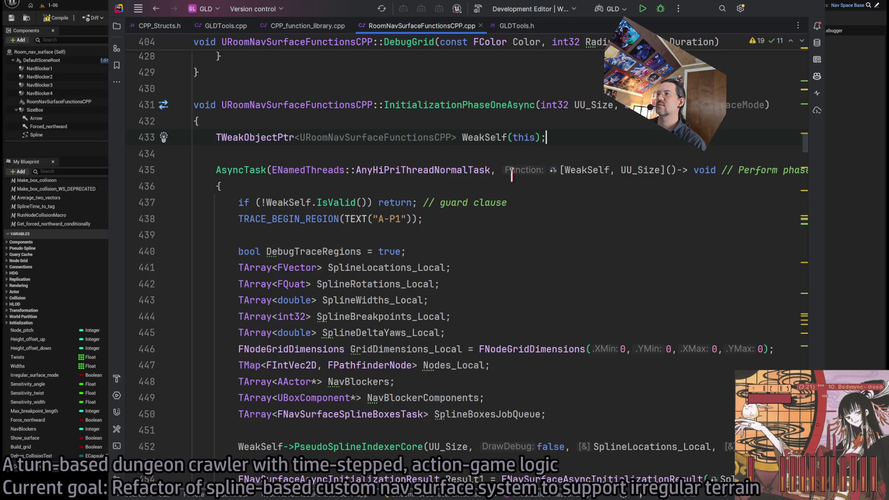
{"action": "scroll", "coordinate": [527, 253], "scroll_direction": "down", "scroll_amount": 2}
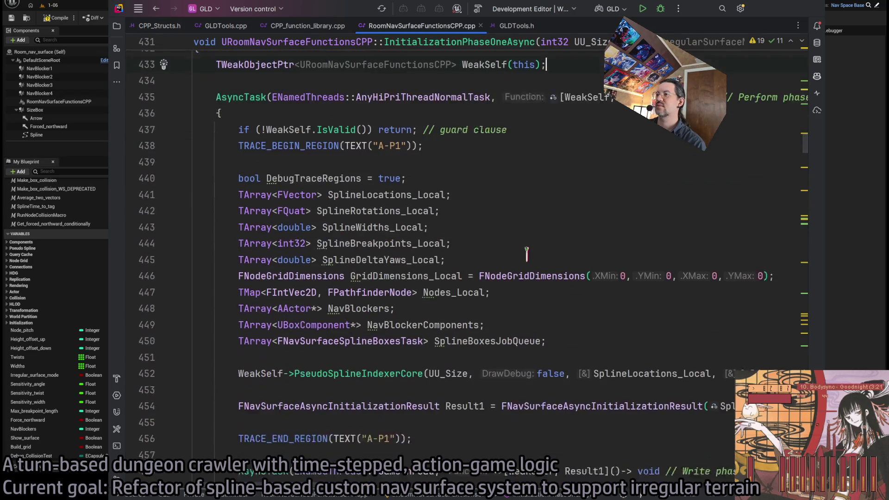
{"action": "scroll", "coordinate": [597, 231], "scroll_direction": "up", "scroll_amount": 2}
Add IrregularSurfaceMode after UU_Size in the first task's captures, then review the phase-one write task
{"action": "left_click", "coordinate": [661, 169]}
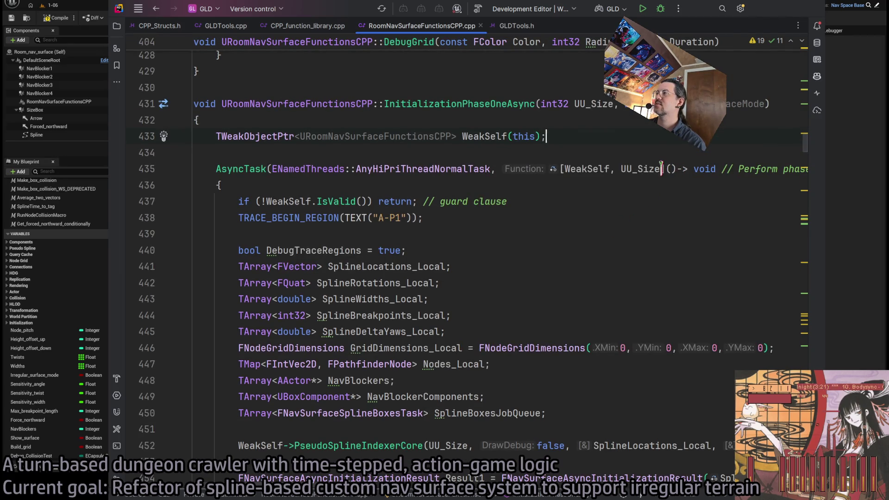
{"action": "type", "text": ", IrregularSurfaceMode"}
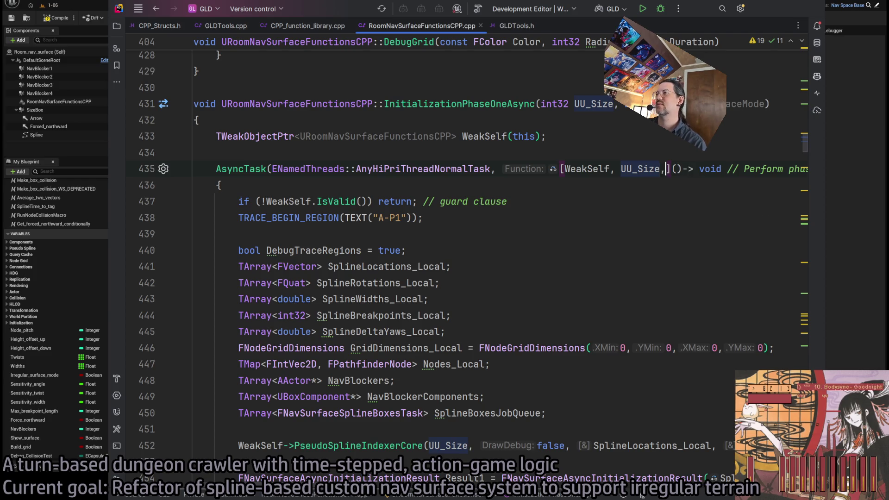
{"action": "left_click", "coordinate": [530, 228]}
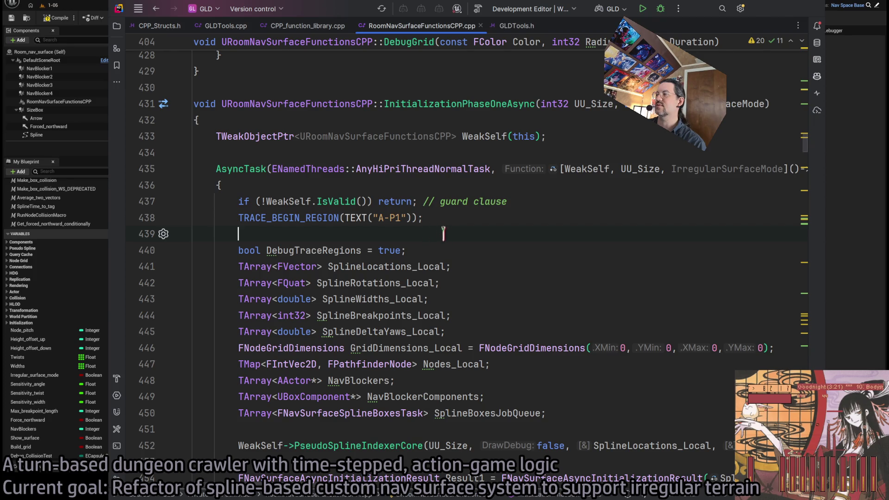
{"action": "scroll", "coordinate": [549, 289], "scroll_direction": "down", "scroll_amount": 4}
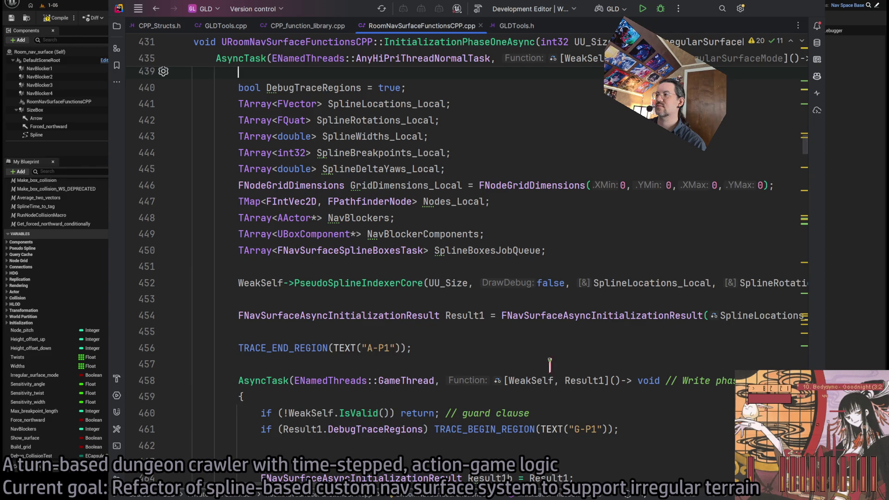
{"action": "left_click", "coordinate": [603, 380]}
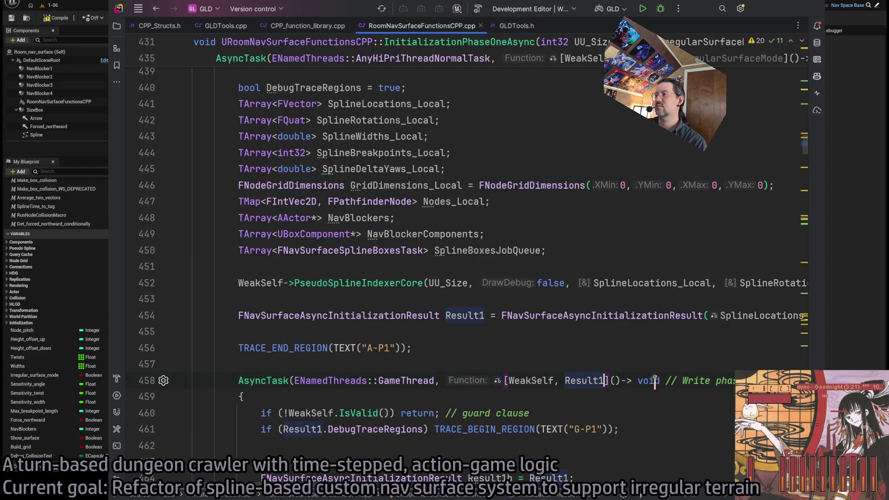
{"action": "scroll", "coordinate": [653, 380], "scroll_direction": "up", "scroll_amount": 8}
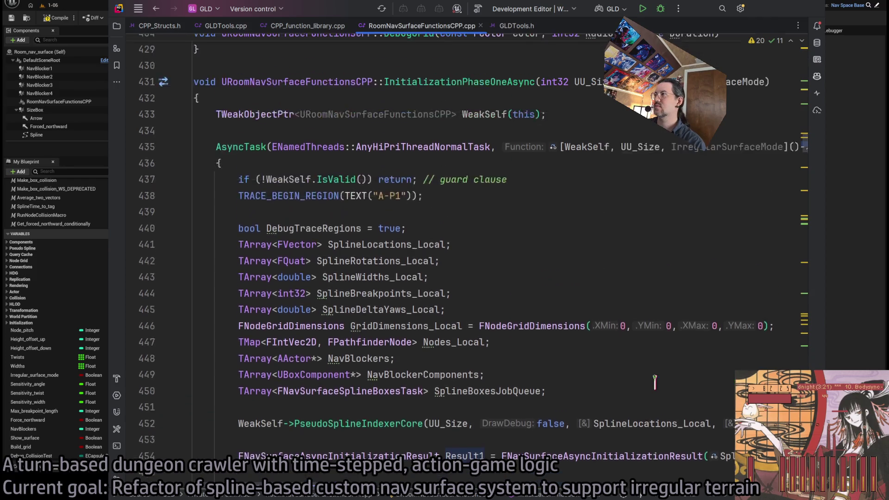
{"action": "scroll", "coordinate": [653, 379], "scroll_direction": "down", "scroll_amount": 13}
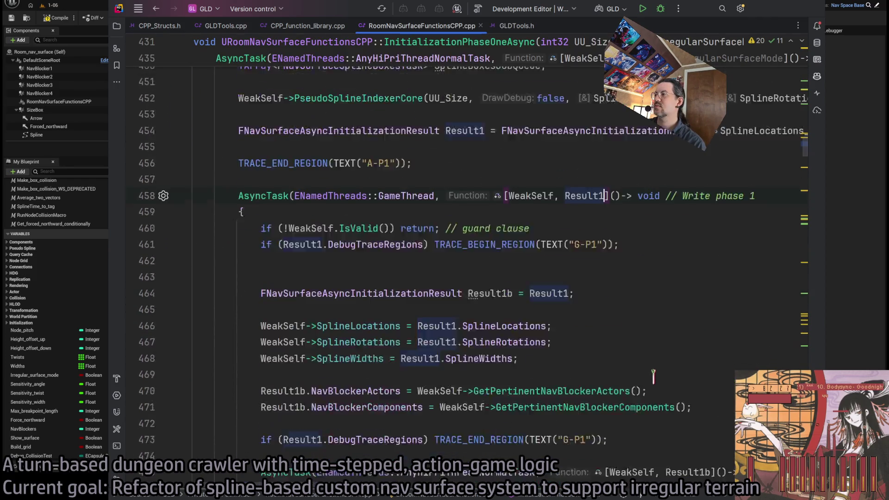
{"action": "scroll", "coordinate": [718, 333], "scroll_direction": "down", "scroll_amount": 2}
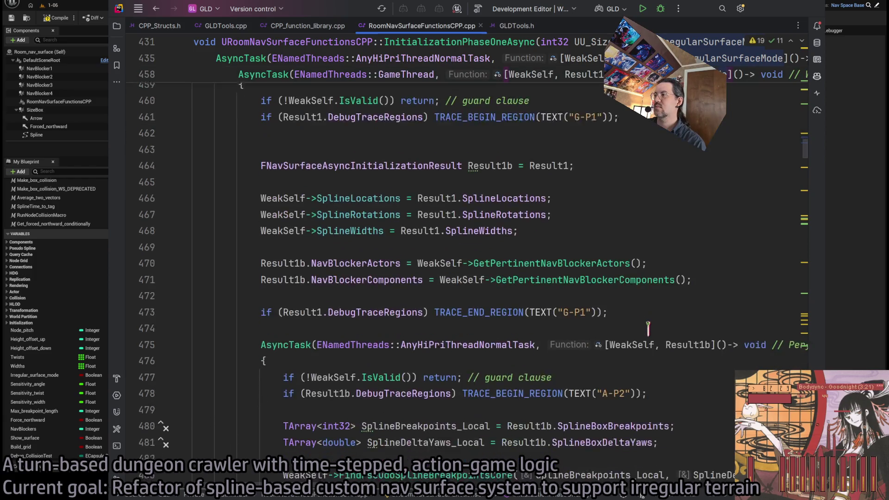
Append ', IrregularSurfaceMode' to the lambda capture lists on lines 475, 490 and 500
{"action": "left_click", "coordinate": [712, 331]}
{"action": "type", "text": ", IrregularSurfaceMode"}
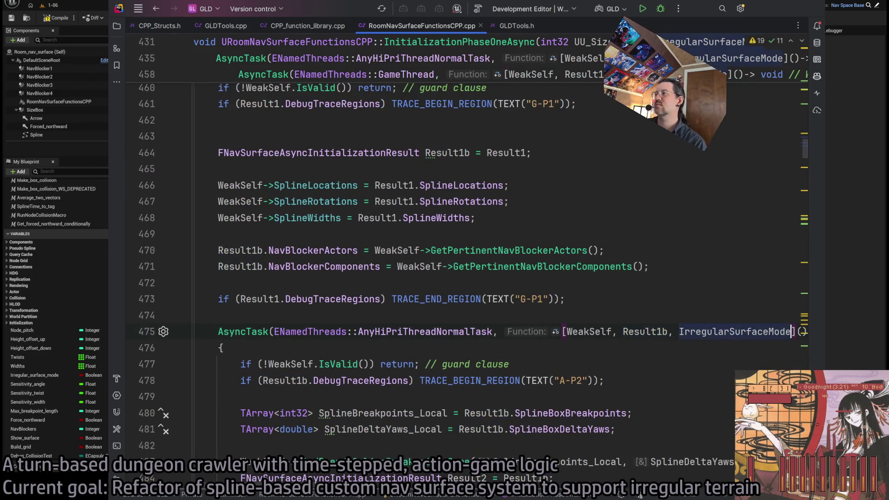
{"action": "scroll", "coordinate": [600, 345], "scroll_direction": "down", "scroll_amount": 3}
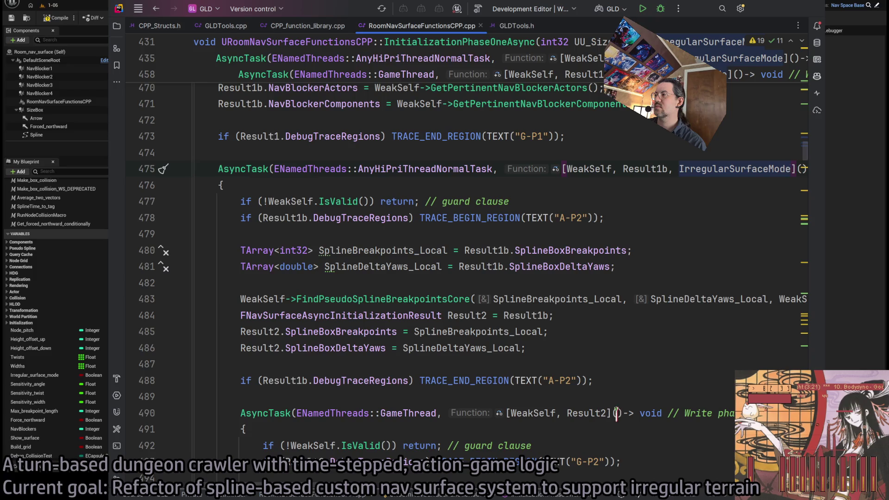
{"action": "left_click", "coordinate": [608, 413]}
{"action": "scroll", "coordinate": [607, 407], "scroll_direction": "down", "scroll_amount": 2}
{"action": "type", "text": ", IrregularSurfaceMode"}
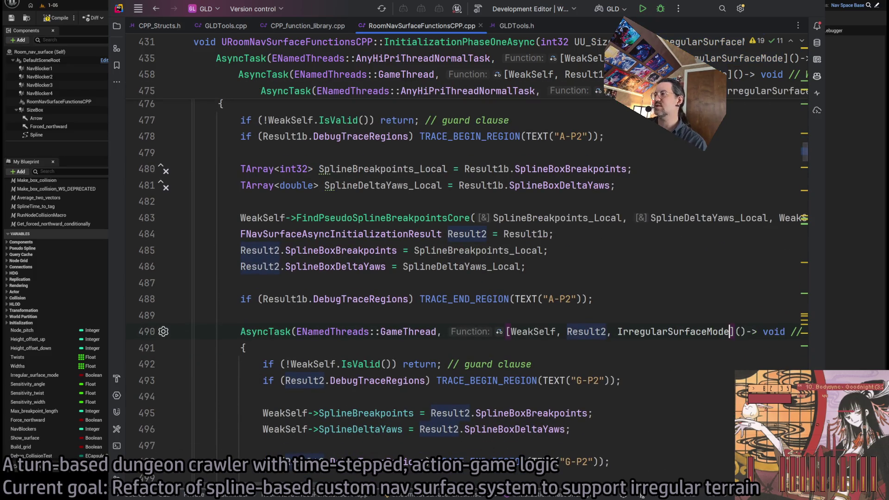
{"action": "scroll", "coordinate": [536, 348], "scroll_direction": "down", "scroll_amount": 3}
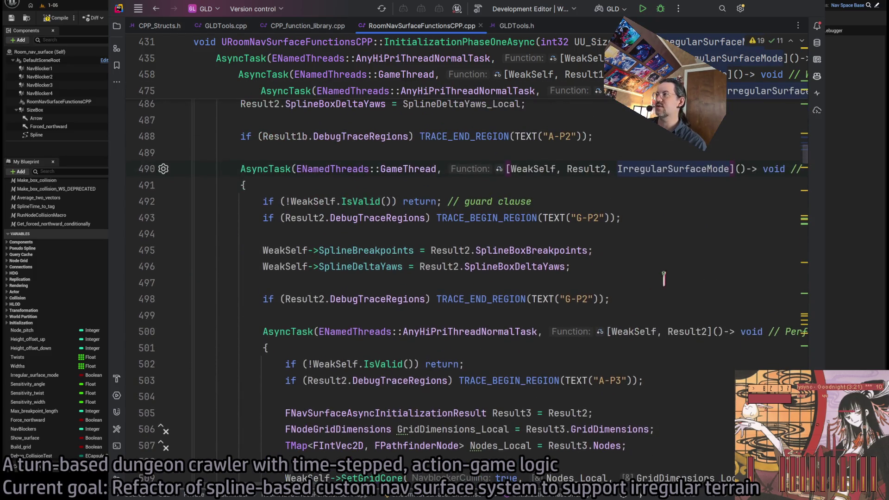
{"action": "left_click", "coordinate": [712, 334]}
{"action": "type", "text": ", IrregularSurfaceMode"}
Append ', IrregularSurfaceMode' to the lambda capture lists on lines 516 and 526
{"action": "scroll", "coordinate": [572, 324], "scroll_direction": "down", "scroll_amount": 3}
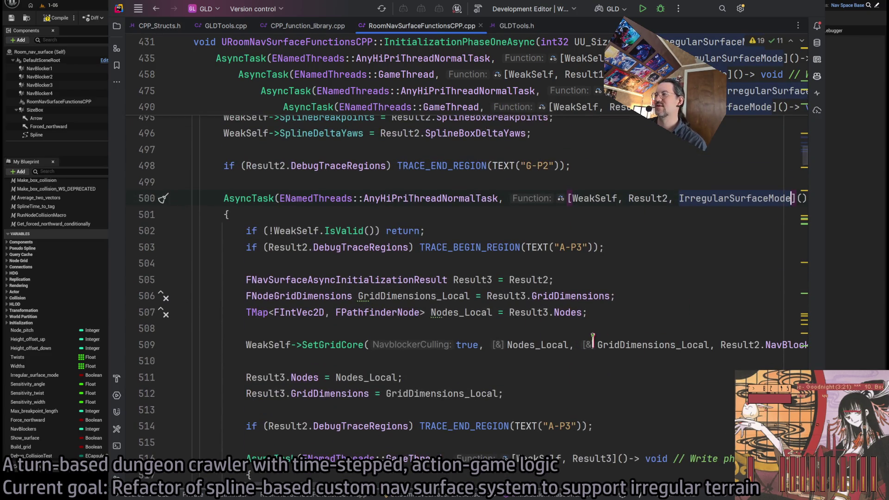
{"action": "scroll", "coordinate": [477, 340], "scroll_direction": "down", "scroll_amount": 3}
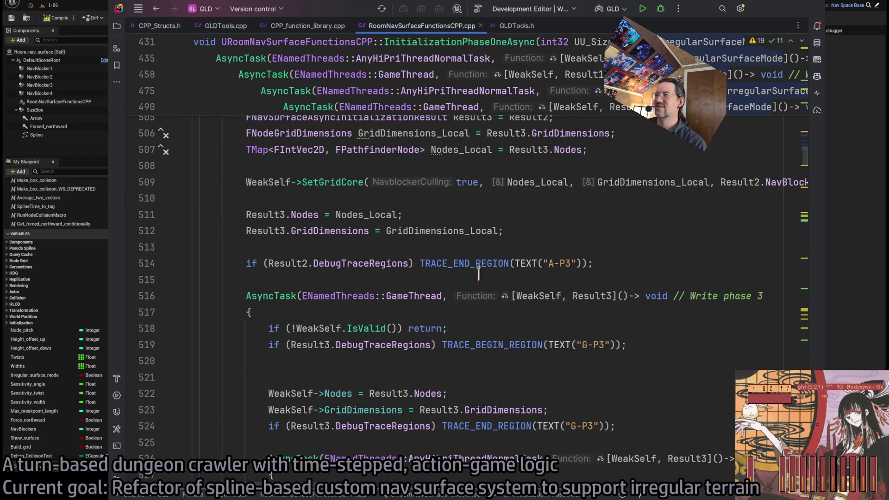
{"action": "left_click", "coordinate": [615, 295]}
{"action": "type", "text": ", IrregularSurfaceMode"}
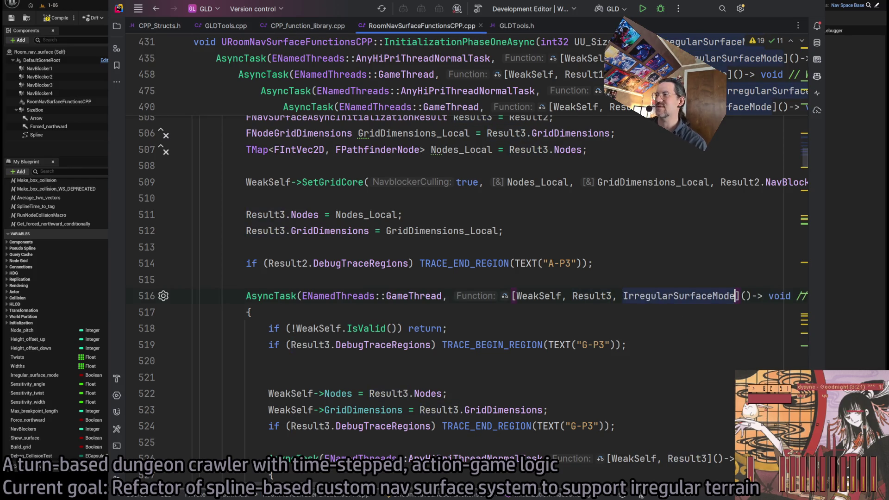
{"action": "scroll", "coordinate": [578, 328], "scroll_direction": "down", "scroll_amount": 2}
{"action": "scroll", "coordinate": [677, 345], "scroll_direction": "down", "scroll_amount": 2}
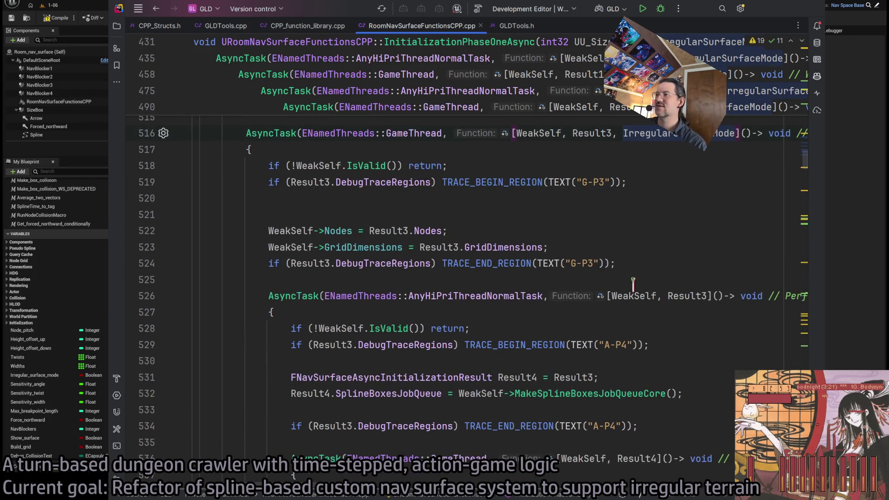
{"action": "left_click", "coordinate": [704, 296]}
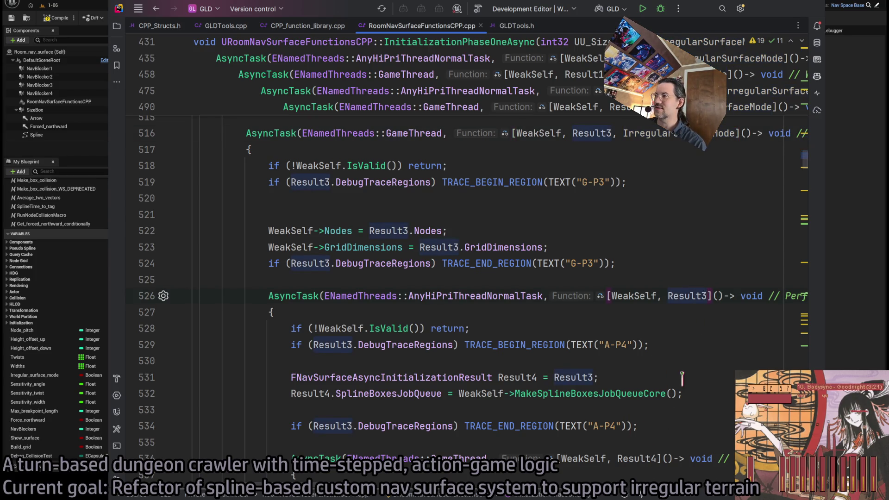
{"action": "scroll", "coordinate": [682, 375], "scroll_direction": "down", "scroll_amount": 2}
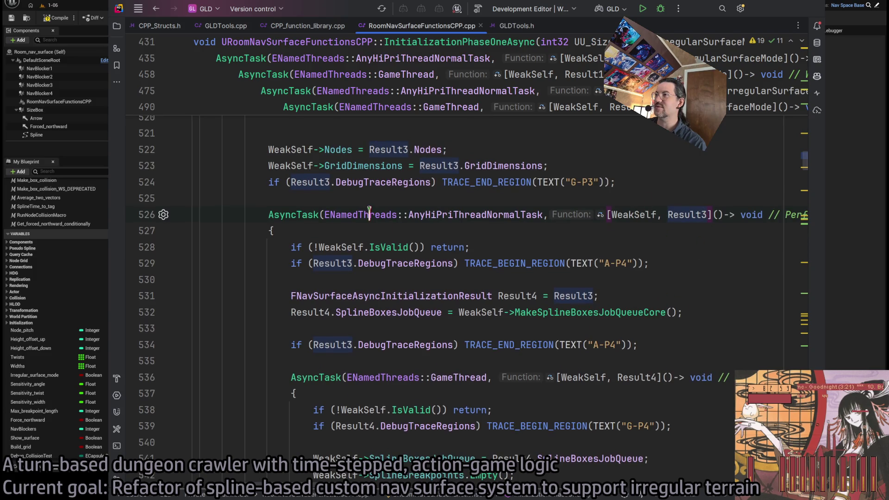
{"action": "type", "text": ", IrregularSurfaceMode"}
{"action": "scroll", "coordinate": [602, 232], "scroll_direction": "down", "scroll_amount": 4}
{"action": "scroll", "coordinate": [613, 220], "scroll_direction": "up", "scroll_amount": 4}
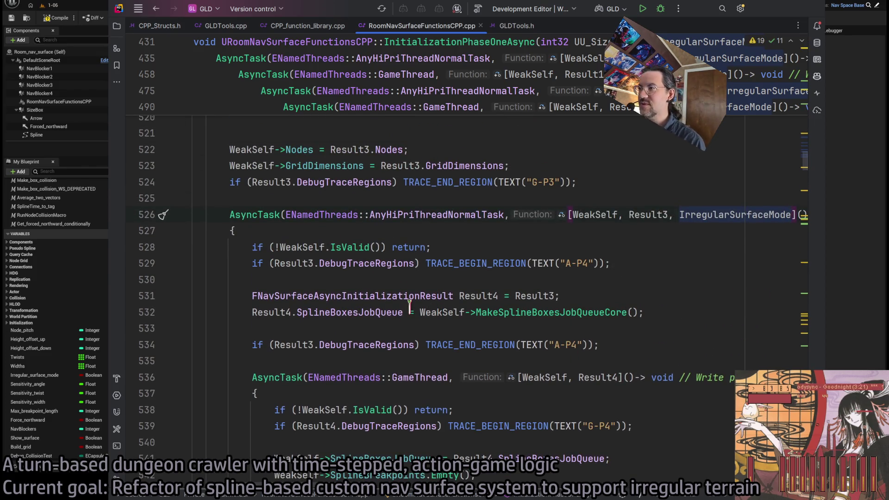
Insert a blank line between the Result4 declaration and its SplineBoxesJobQueue assignment
{"action": "left_click", "coordinate": [588, 292]}
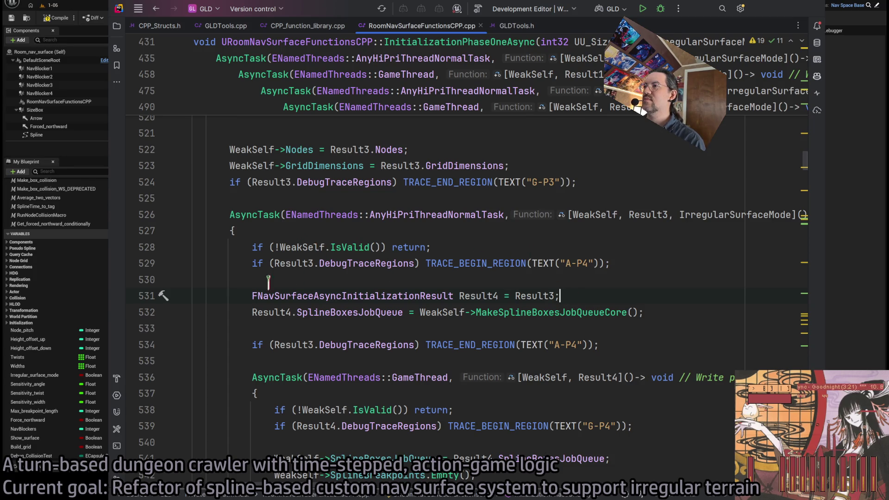
{"action": "left_click", "coordinate": [468, 312]}
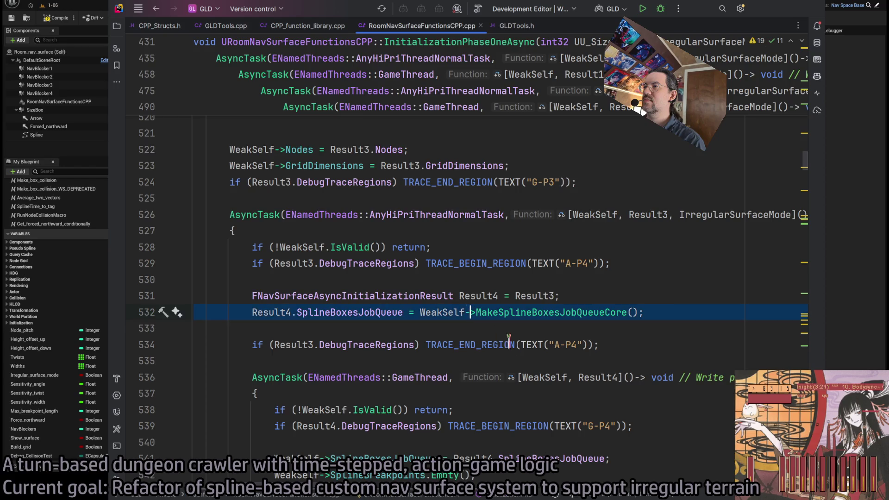
{"action": "scroll", "coordinate": [527, 358], "scroll_direction": "up", "scroll_amount": 2}
{"action": "scroll", "coordinate": [518, 382], "scroll_direction": "up", "scroll_amount": 2}
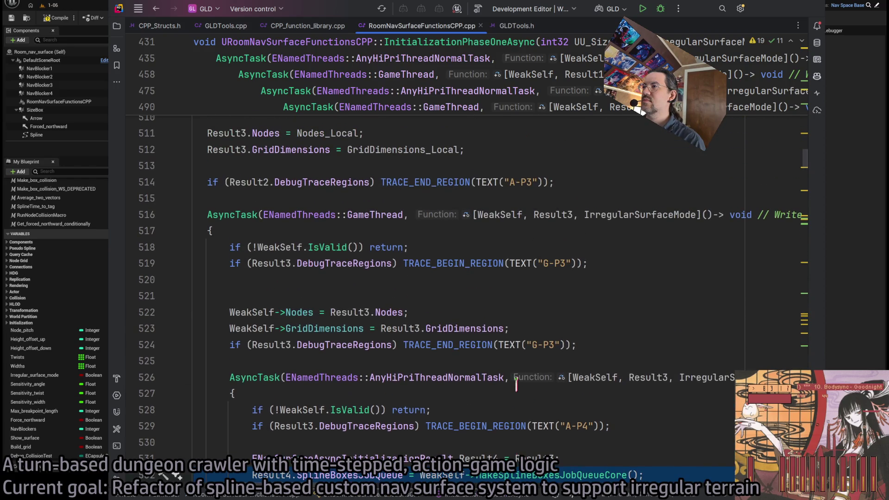
{"action": "scroll", "coordinate": [516, 384], "scroll_direction": "down", "scroll_amount": 4}
{"action": "left_click", "coordinate": [526, 312]}
{"action": "key", "text": "End"}
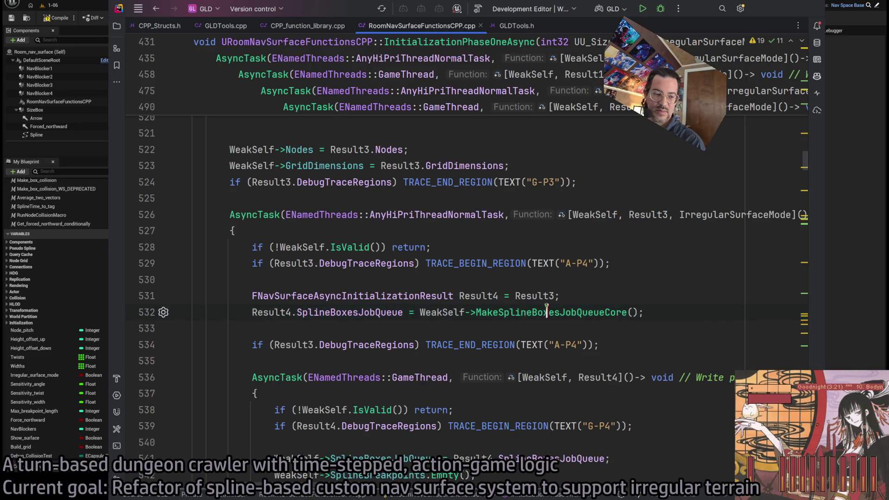
{"action": "left_click", "coordinate": [584, 295]}
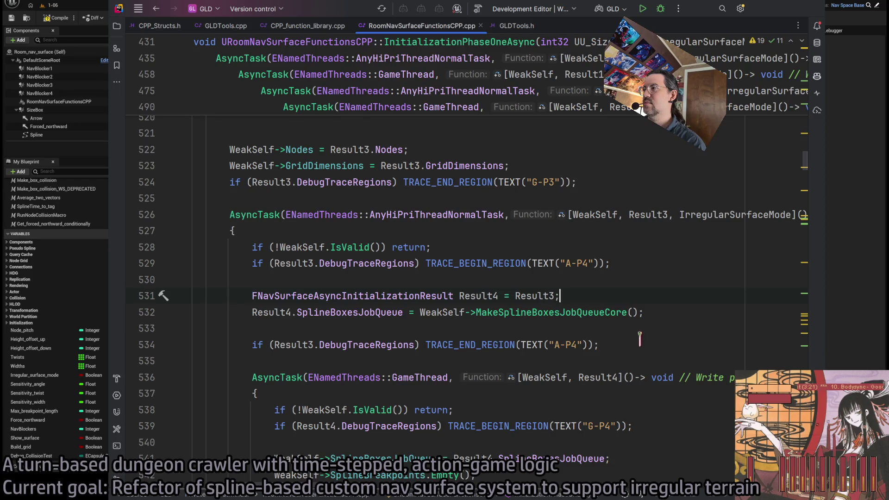
{"action": "key", "text": "Return"}
{"action": "type", "text": "if ("}
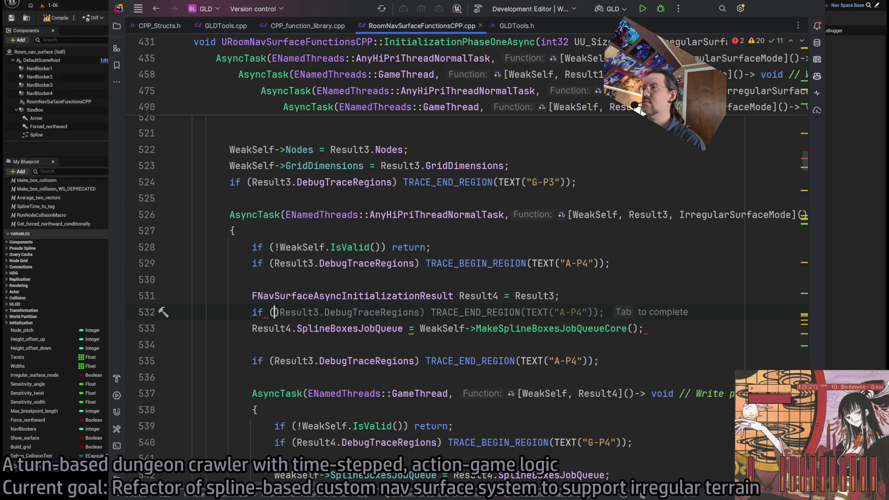
Wrap Result4.SplineBoxesJobQueue = MakeSplineBoxesJobQueueCore() in braces under if (!IrregularSurfaceMode)
{"action": "type", "text": "(IrregularSurfaceMode)"}
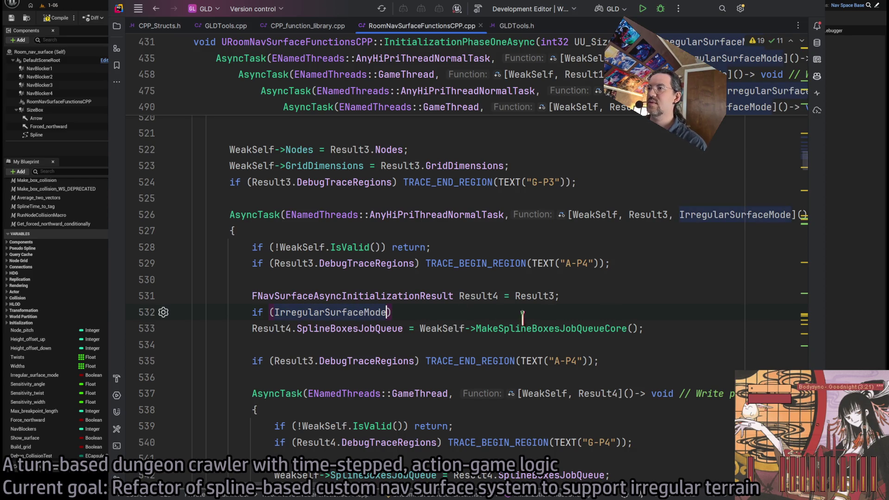
{"action": "type", "text": "!"}
{"action": "key", "text": "End"}
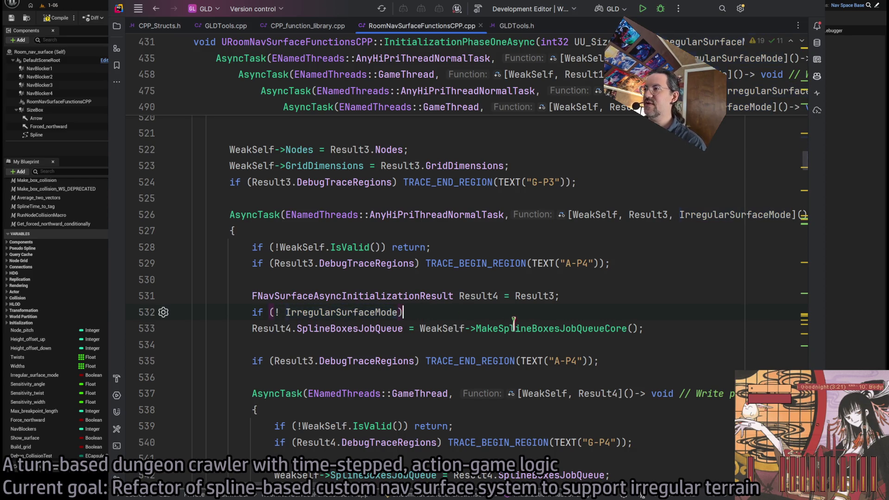
{"action": "left_click", "coordinate": [251, 329]}
{"action": "type", "text": "{"}
{"action": "key", "text": "End"}
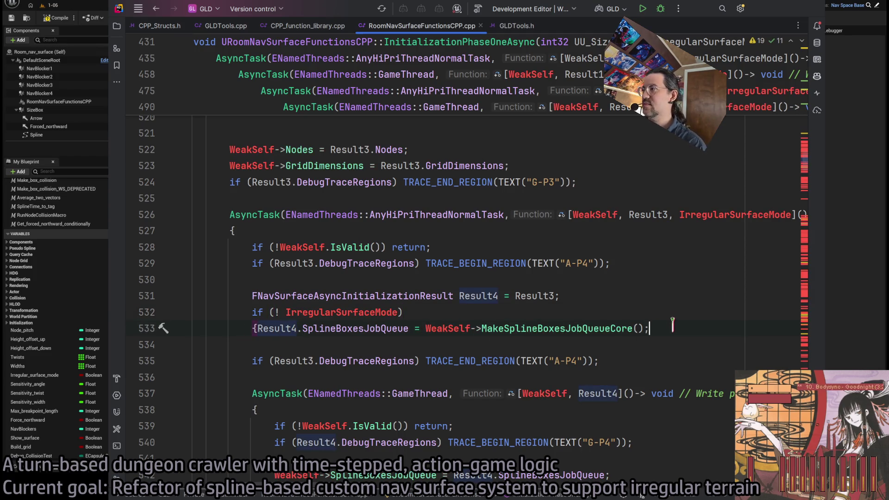
{"action": "type", "text": "}"}
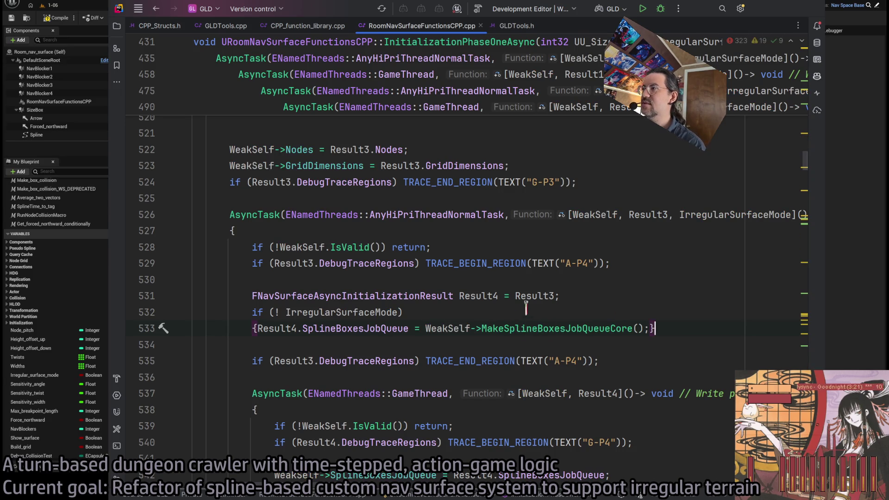
{"action": "left_click", "coordinate": [505, 311]}
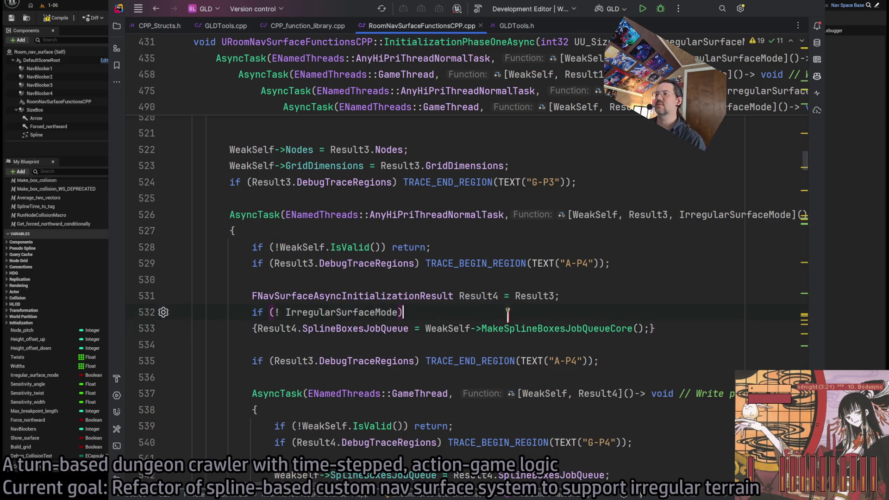
{"action": "scroll", "coordinate": [415, 382], "scroll_direction": "down", "scroll_amount": 2}
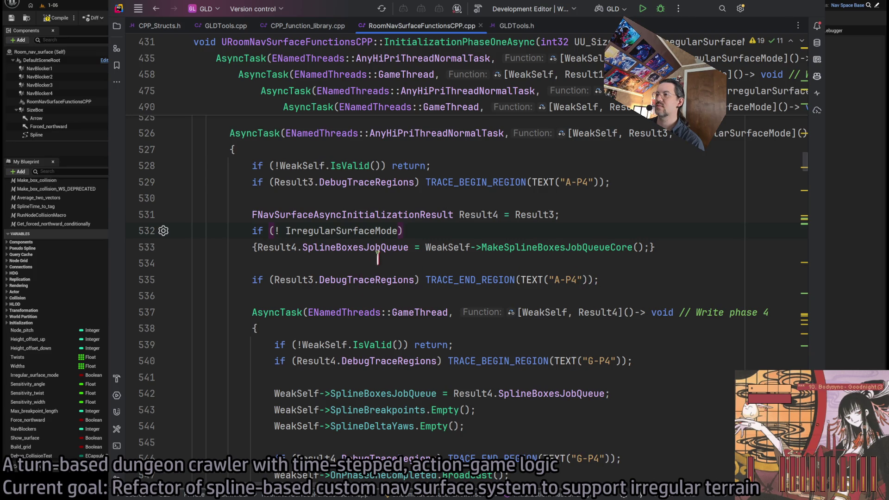
{"action": "scroll", "coordinate": [377, 257], "scroll_direction": "down", "scroll_amount": 3}
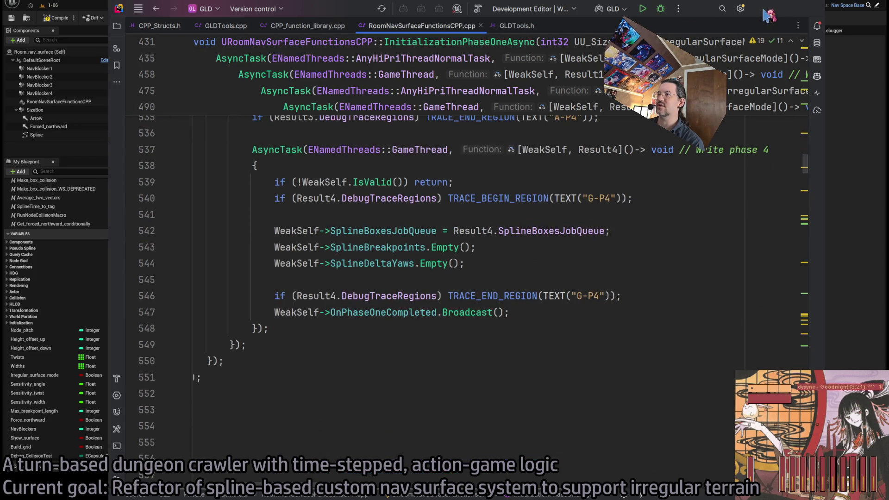
Check the Add Boxes To Spline node's inputs and compile the Room_nav_surface blueprint with F7
{"action": "left_click", "coordinate": [764, 13]}
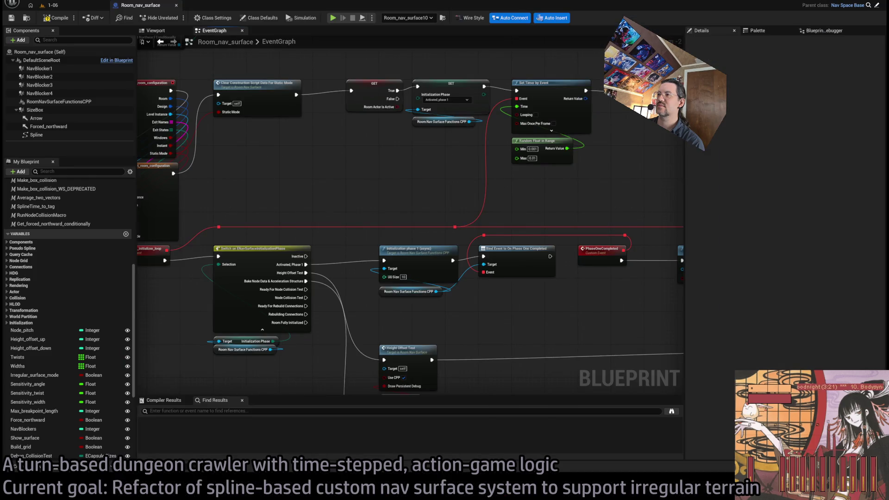
{"action": "scroll", "coordinate": [362, 113], "scroll_direction": "down", "scroll_amount": 3}
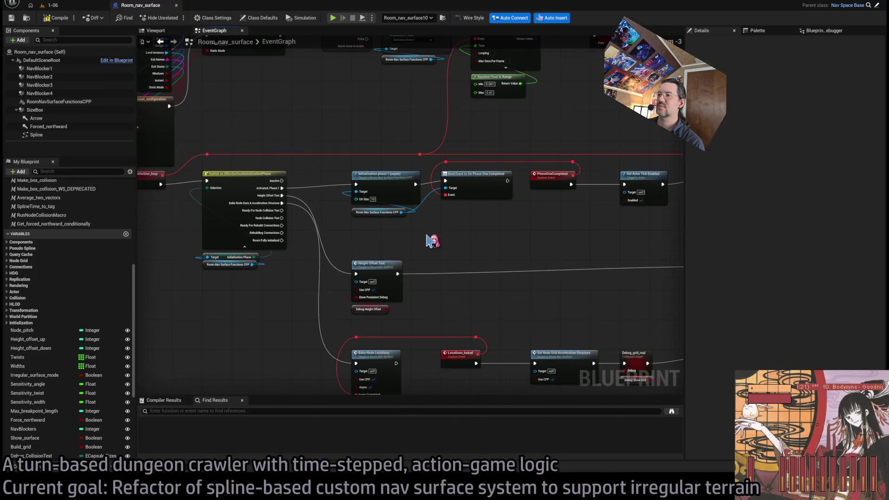
{"action": "scroll", "coordinate": [460, 216], "scroll_direction": "up", "scroll_amount": 3}
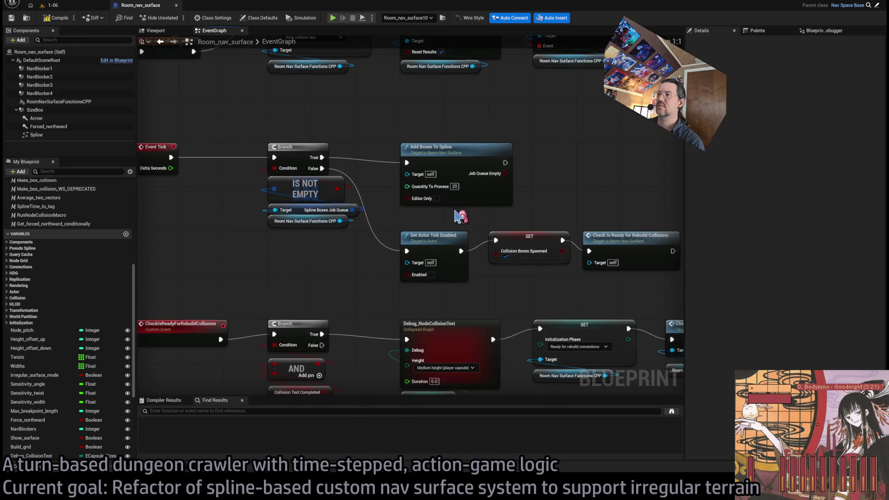
{"action": "left_click", "coordinate": [451, 152]}
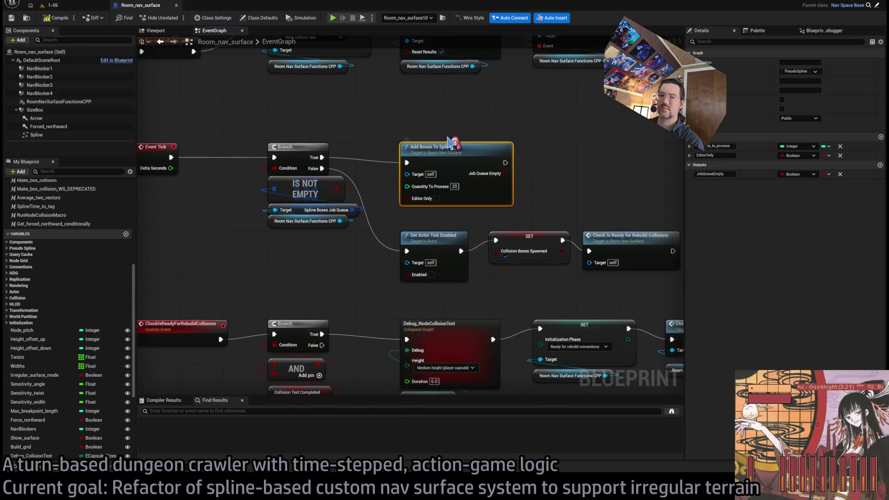
{"action": "left_click", "coordinate": [372, 114]}
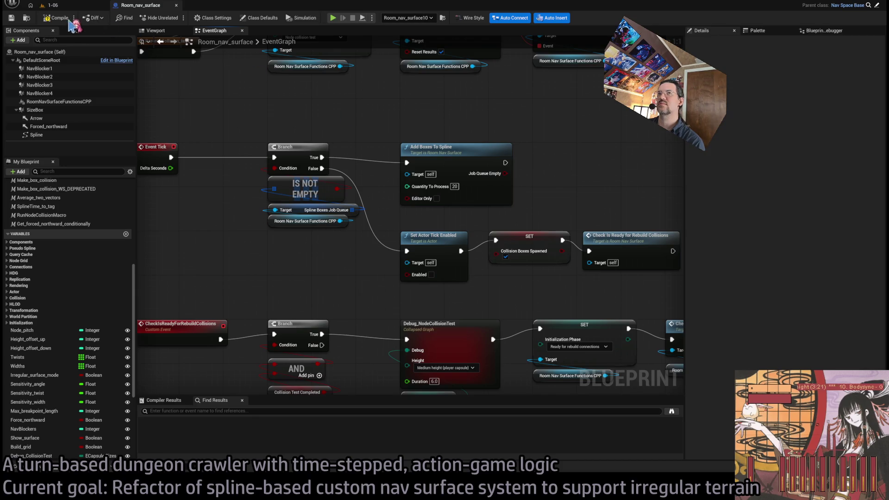
{"action": "key", "text": "F7"}
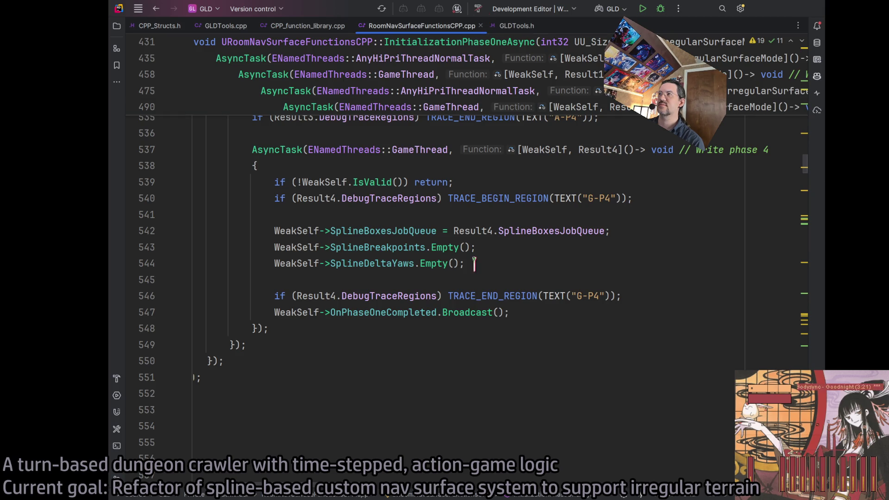
Start the C++ project build with Ctrl+Shift+B, then switch to the browser's Twitch page
{"action": "key", "text": "ctrl+shift+b"}
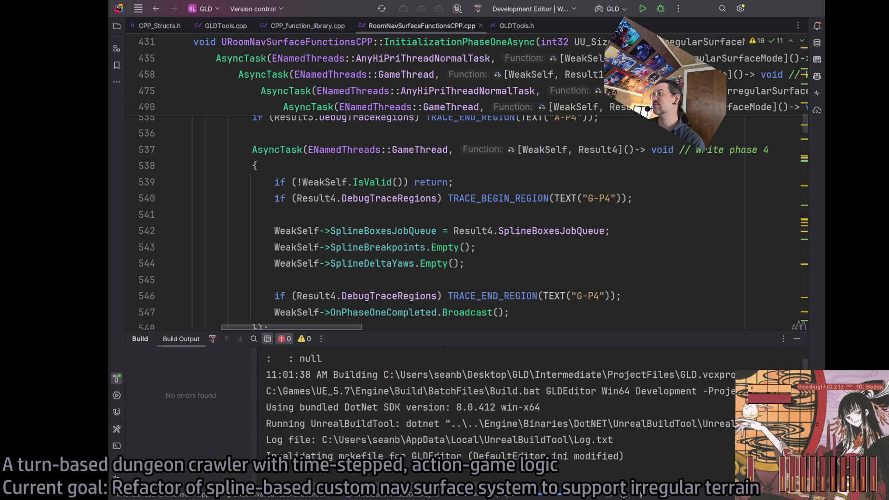
{"action": "key", "text": "alt+Tab"}
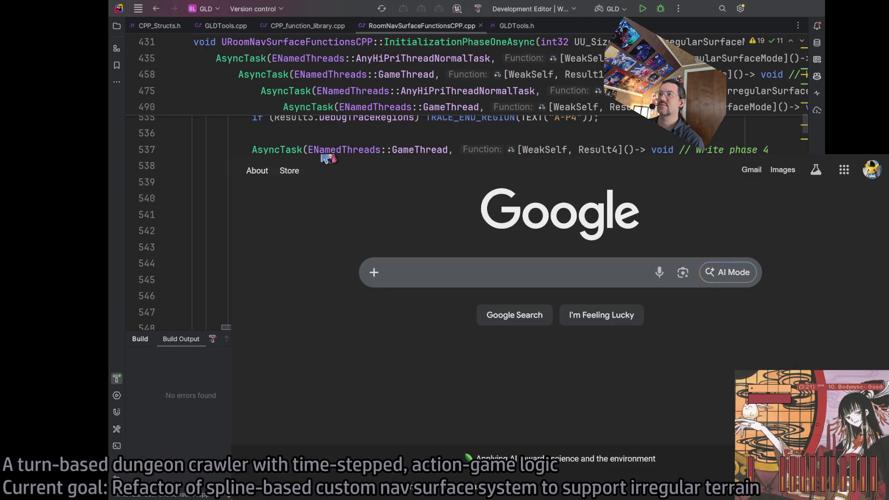
{"action": "key", "text": "ctrl+Tab"}
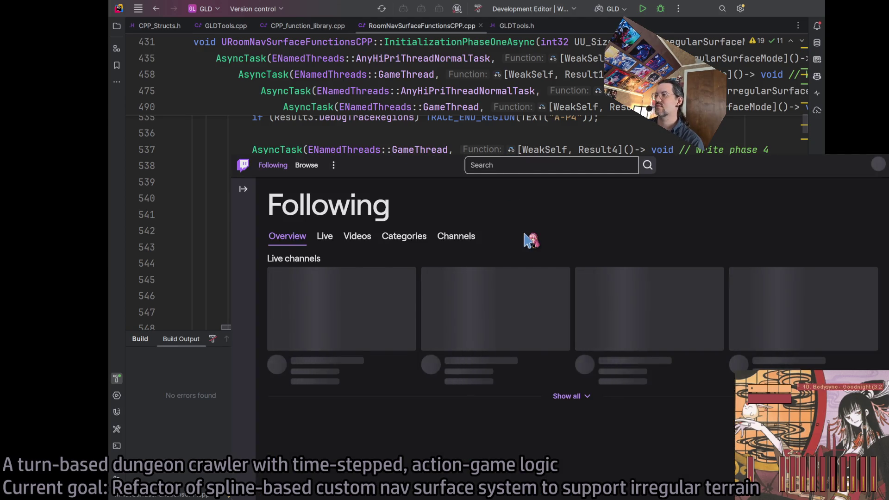
Scroll the followed live channels on Twitch and open one of the streams
{"action": "scroll", "coordinate": [597, 247], "scroll_direction": "down", "scroll_amount": 3}
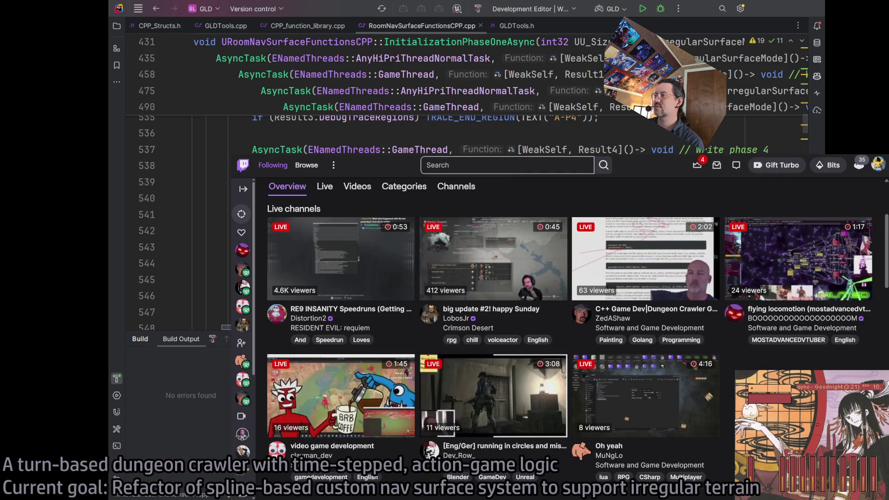
{"action": "left_click", "coordinate": [680, 391]}
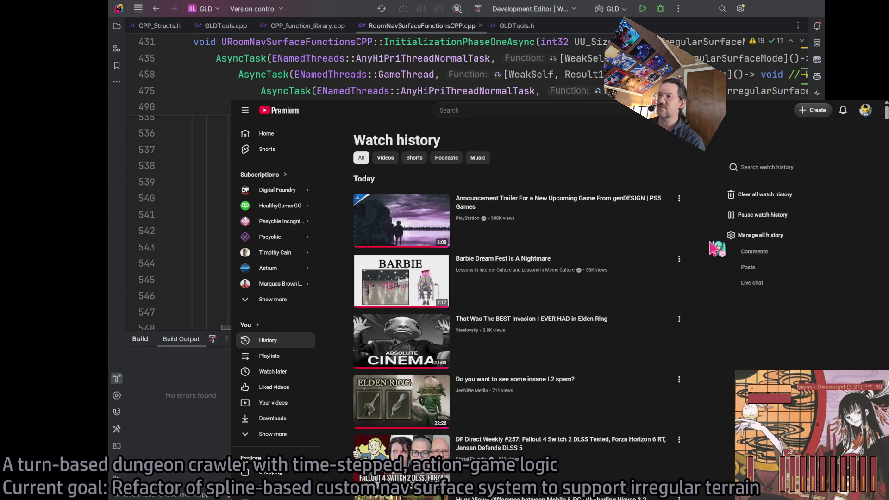
Scroll down Watch history and start the Inside Penny's Big Breakaway video
{"action": "scroll", "coordinate": [715, 248], "scroll_direction": "down", "scroll_amount": 3}
{"action": "scroll", "coordinate": [721, 340], "scroll_direction": "down", "scroll_amount": 2}
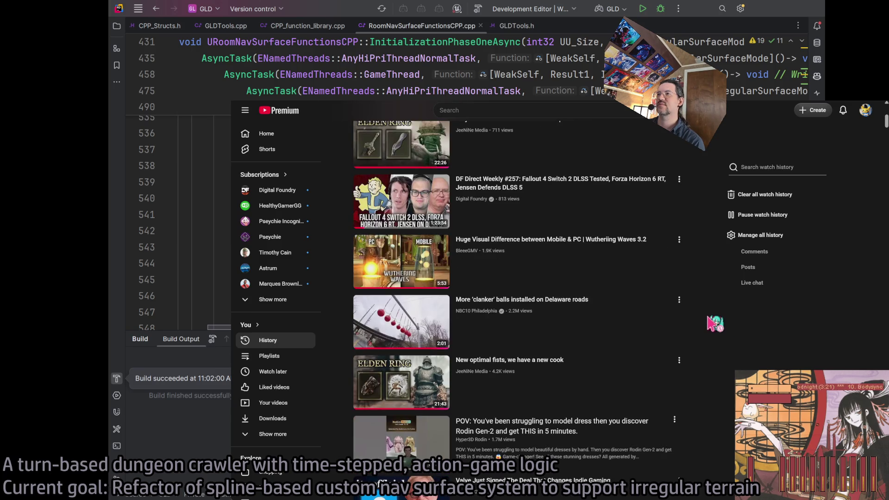
{"action": "scroll", "coordinate": [714, 324], "scroll_direction": "down", "scroll_amount": 3}
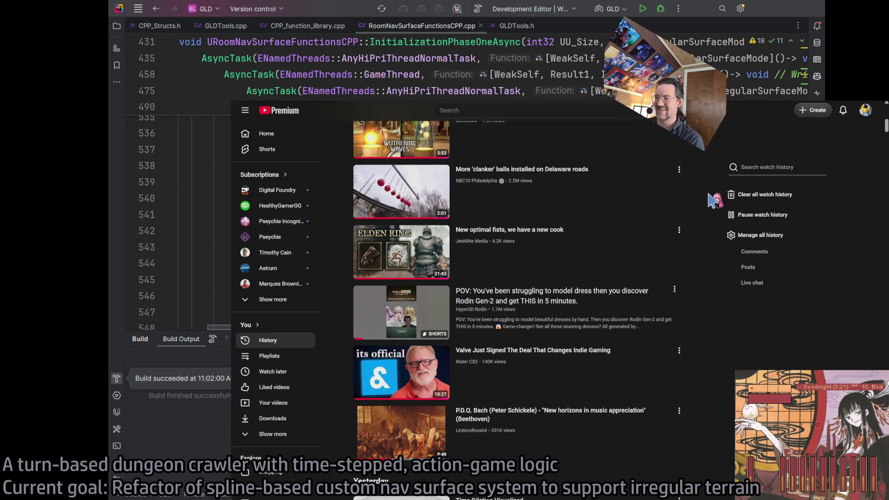
{"action": "scroll", "coordinate": [714, 200], "scroll_direction": "down", "scroll_amount": 10}
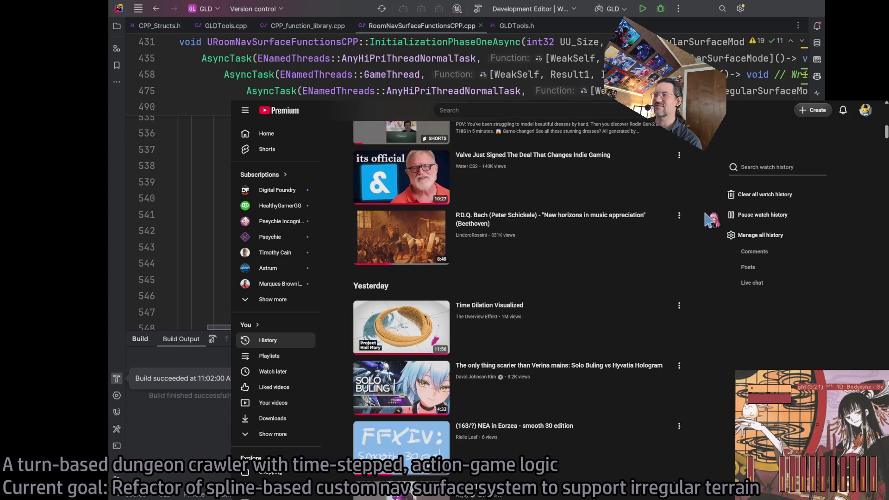
{"action": "scroll", "coordinate": [716, 224], "scroll_direction": "down", "scroll_amount": 6}
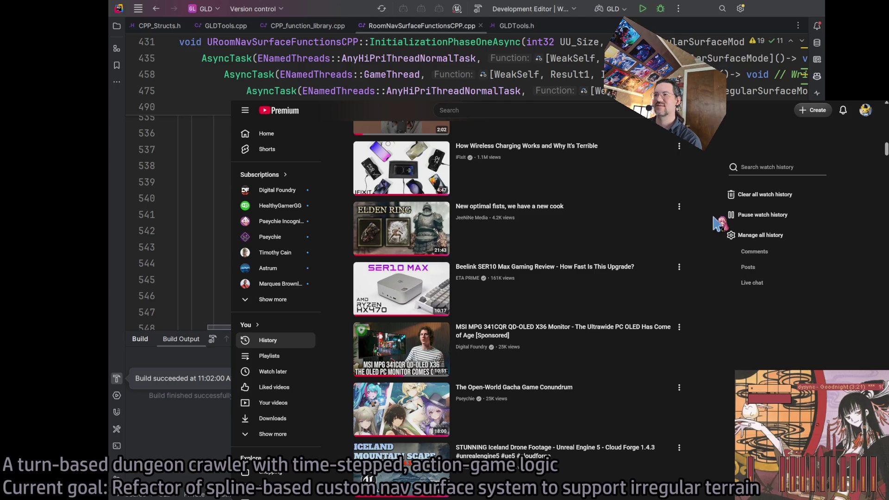
{"action": "scroll", "coordinate": [718, 224], "scroll_direction": "down", "scroll_amount": 3}
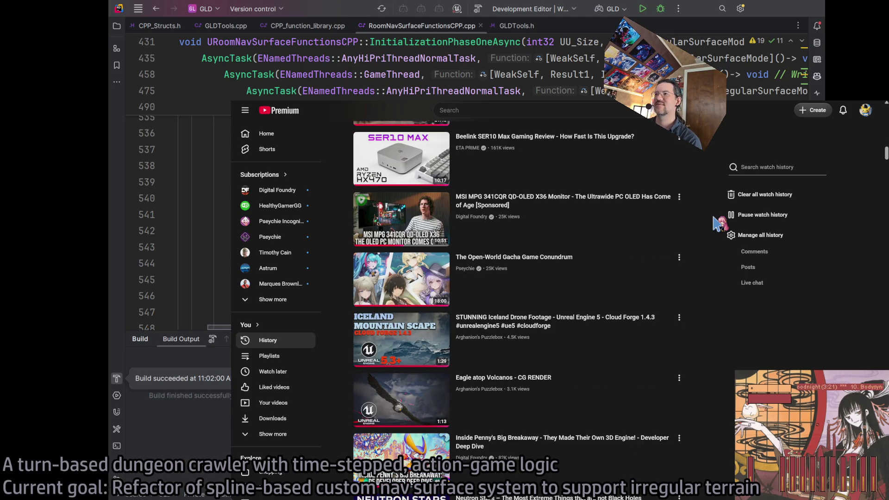
{"action": "scroll", "coordinate": [718, 224], "scroll_direction": "down", "scroll_amount": 5}
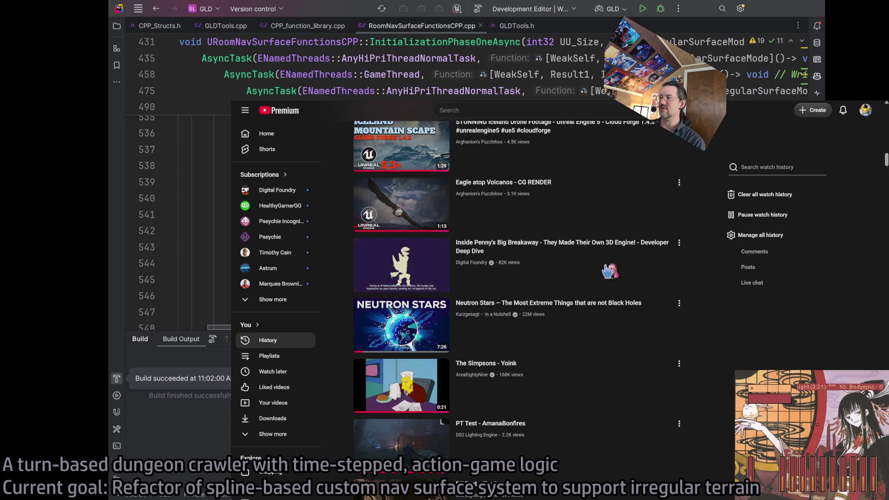
{"action": "left_click", "coordinate": [599, 279]}
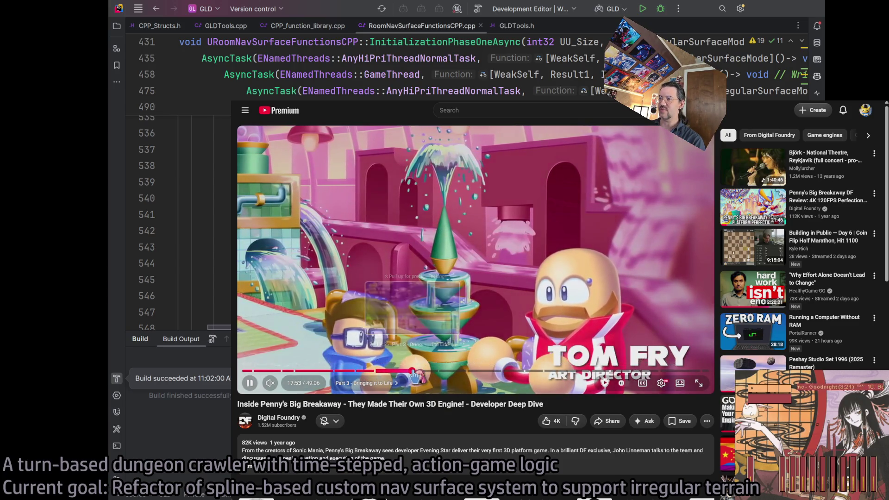
Jump to the start of Part 3 near 17:53, pause, and switch to theater view
{"action": "left_click", "coordinate": [412, 372]}
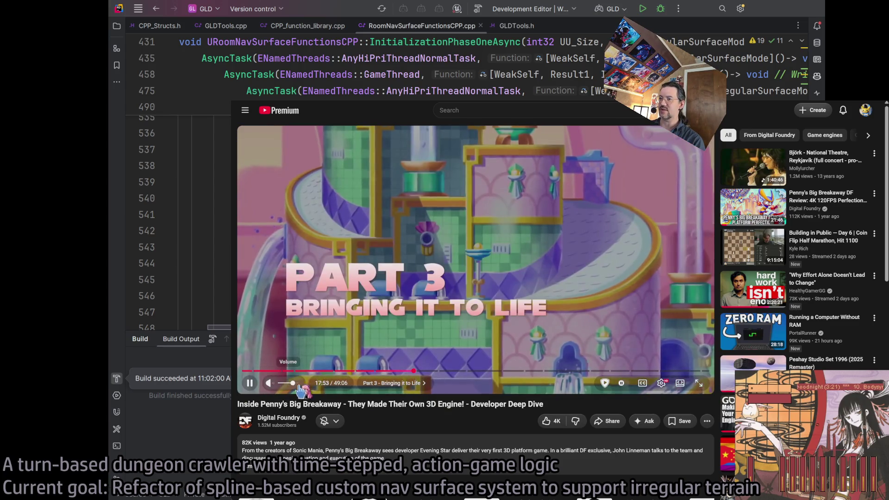
{"action": "left_click", "coordinate": [403, 304]}
{"action": "left_click", "coordinate": [679, 383]}
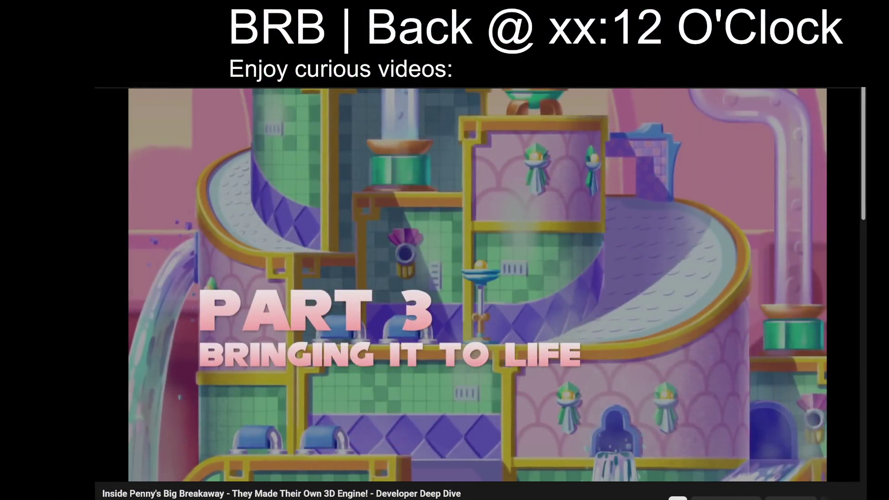
Watch the deep dive with a few pauses, stopping at the Part 5 Optimizations title card
{"action": "key", "text": "t"}
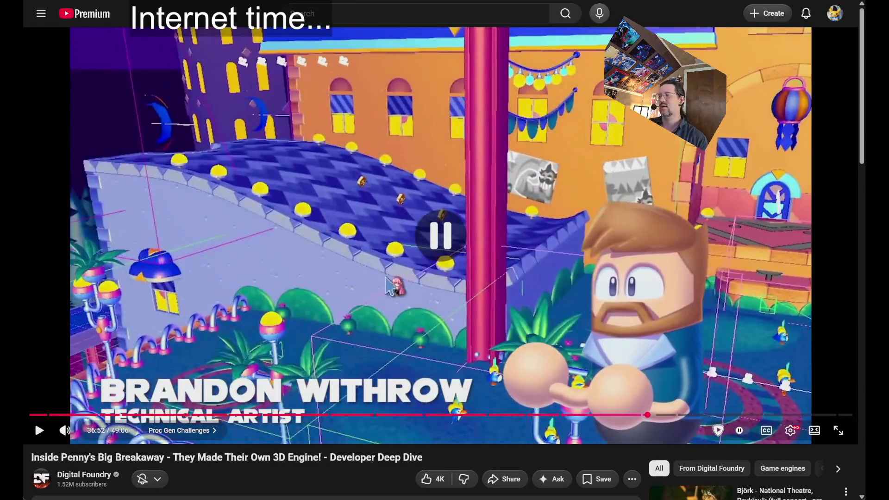
{"action": "left_click", "coordinate": [505, 286]}
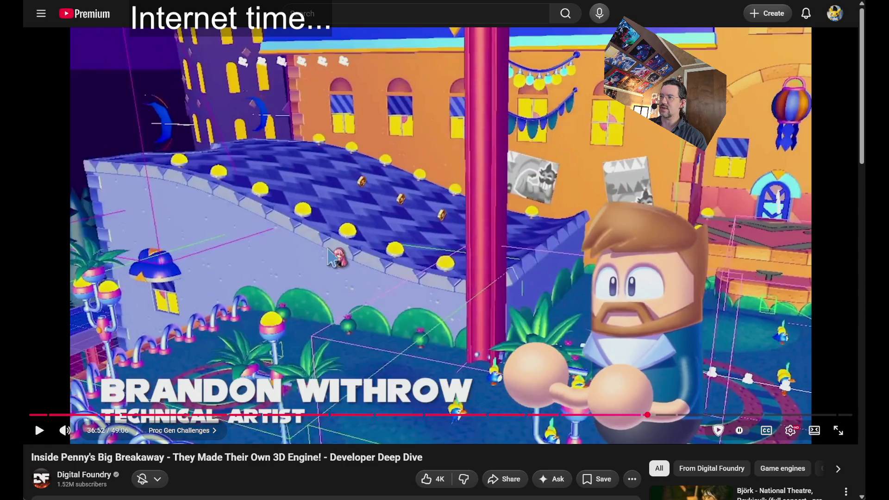
{"action": "left_click", "coordinate": [541, 317]}
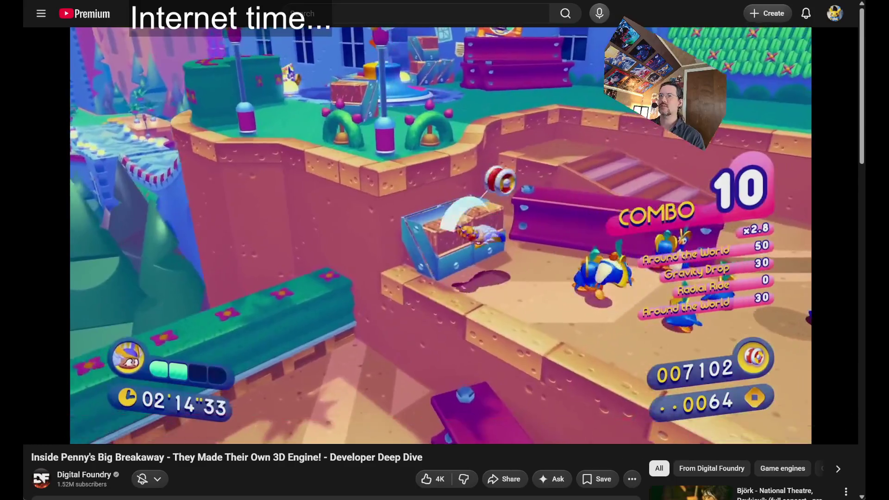
{"action": "key", "text": "space"}
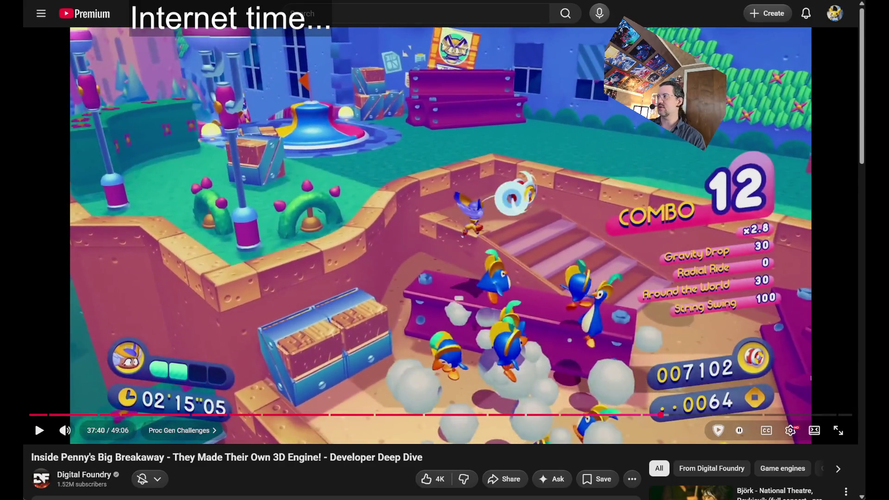
{"action": "key", "text": "space"}
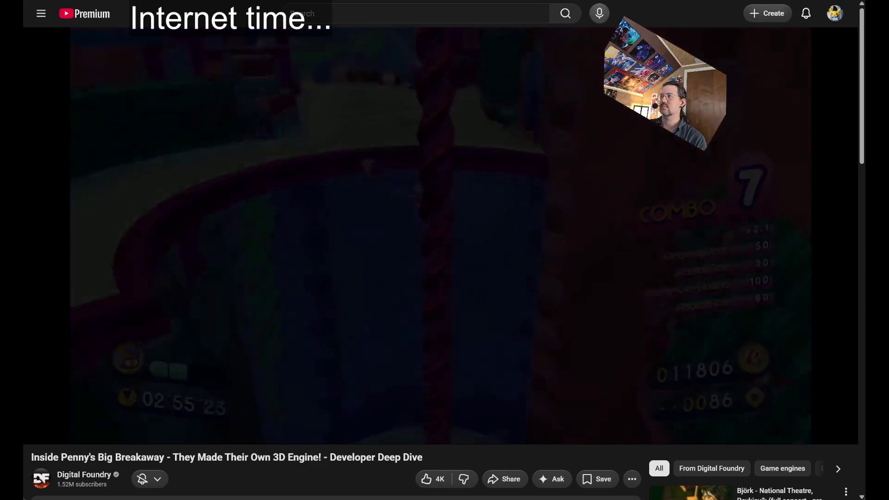
{"action": "key", "text": "space"}
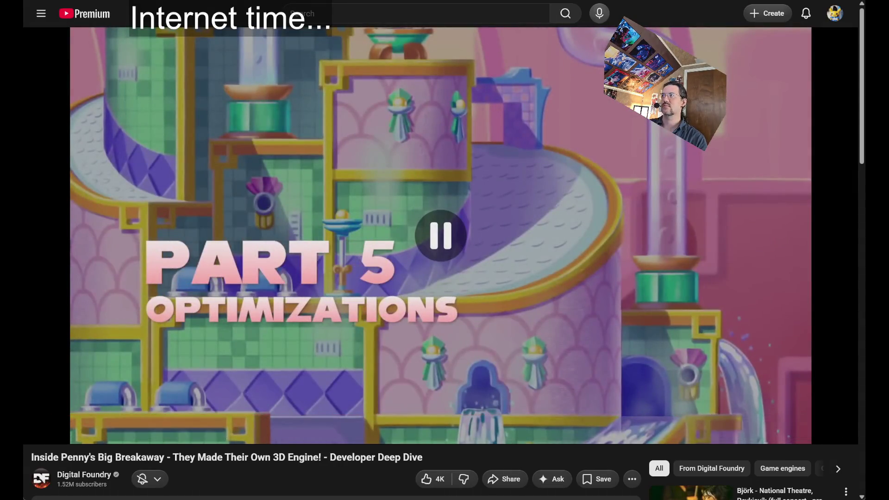
{"action": "key", "text": "f"}
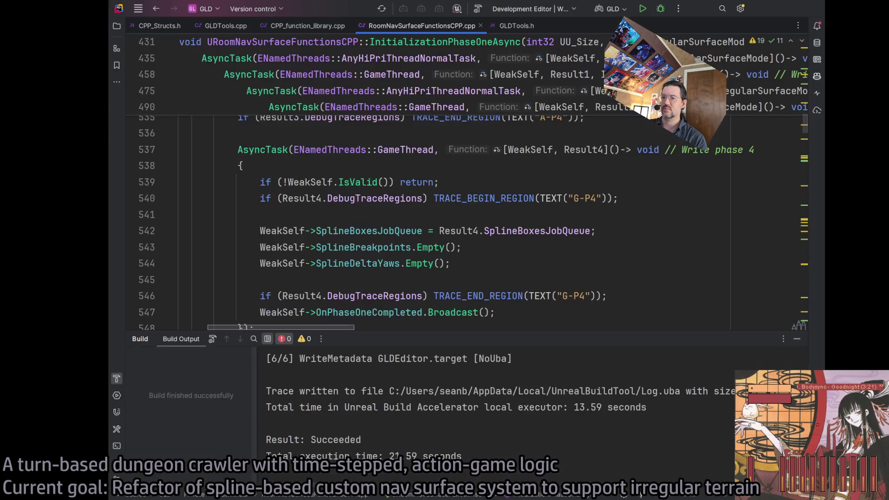
Rebuild the GLDEditor target from Rider's Build button
{"action": "left_click", "coordinate": [478, 9]}
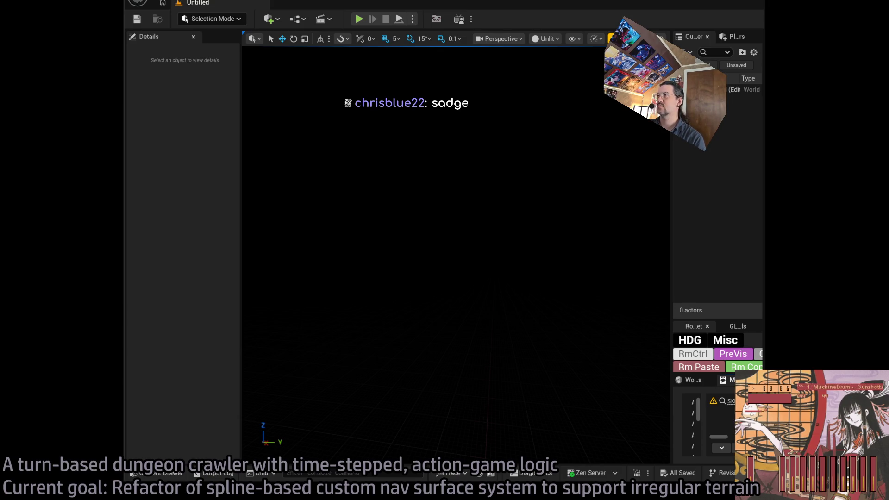
Pan the graph to the initialization nodes and move Room Nav Surface Functions CPP below them
{"action": "key", "text": "alt+Tab"}
{"action": "mouse_move", "coordinate": [321, 255]}
{"action": "left_mouse_down"}
{"action": "mouse_move", "coordinate": [415, 267]}
{"action": "mouse_move", "coordinate": [562, 267]}
{"action": "left_mouse_up"}
{"action": "scroll", "coordinate": [562, 268], "scroll_direction": "up", "scroll_amount": 2}
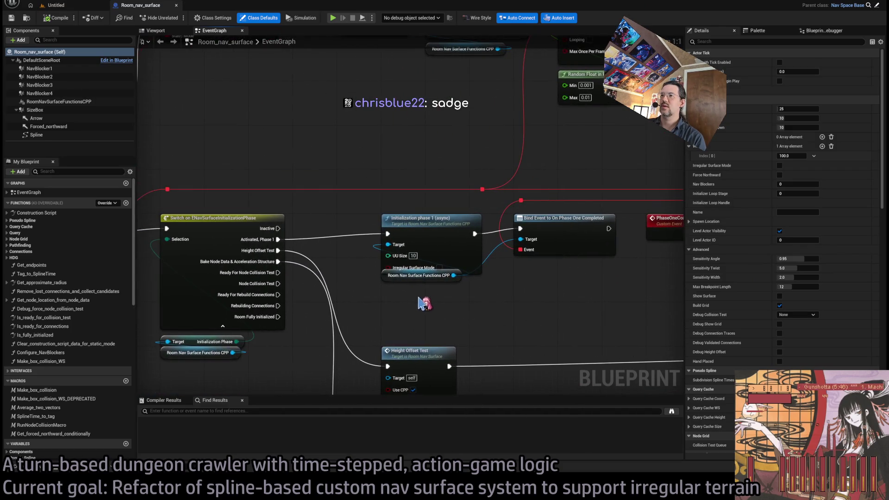
{"action": "left_click_drag", "start_coordinate": [389, 280], "coordinate": [389, 302]}
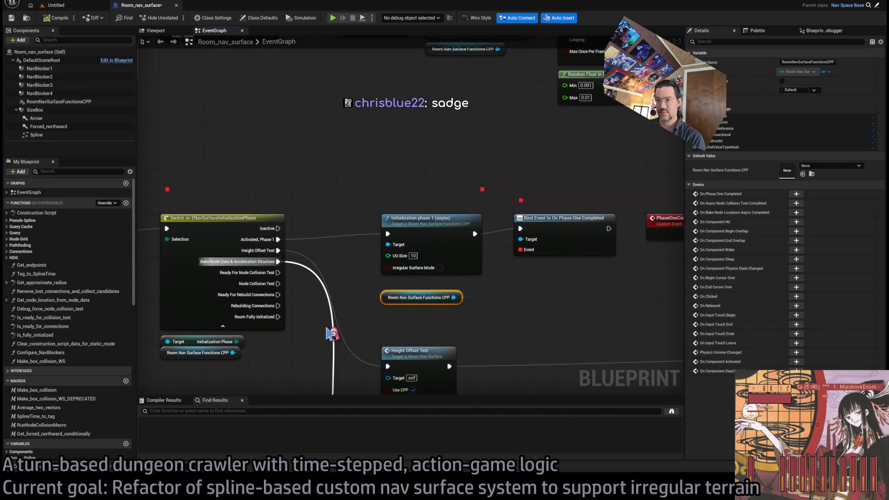
{"action": "mouse_move", "coordinate": [541, 265]}
{"action": "left_mouse_down"}
{"action": "mouse_move", "coordinate": [444, 250]}
{"action": "mouse_move", "coordinate": [318, 292]}
{"action": "left_mouse_up"}
{"action": "left_click_drag", "start_coordinate": [391, 302], "coordinate": [351, 299]}
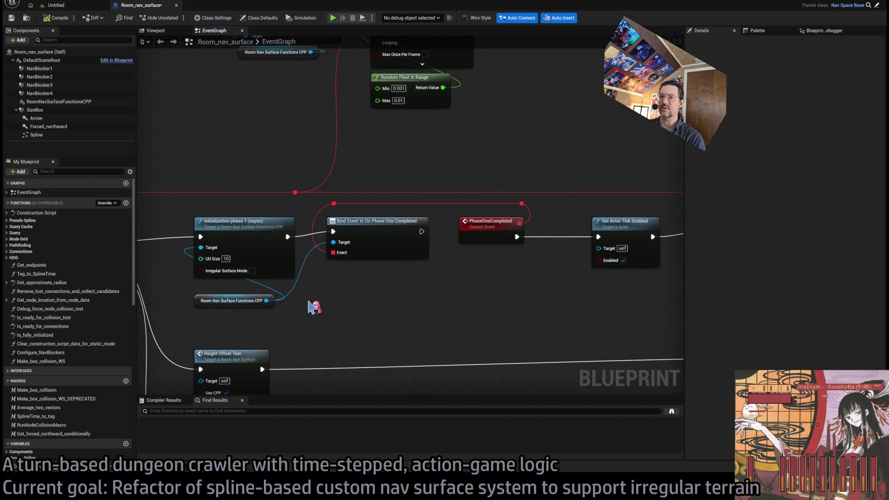
{"action": "scroll", "coordinate": [65, 370], "scroll_direction": "down", "scroll_amount": 5}
Wire Irregular_surface_mode into the Initialization phase 1 node's Irregular Surface Mode pin, then return to the level
{"action": "left_click", "coordinate": [37, 419]}
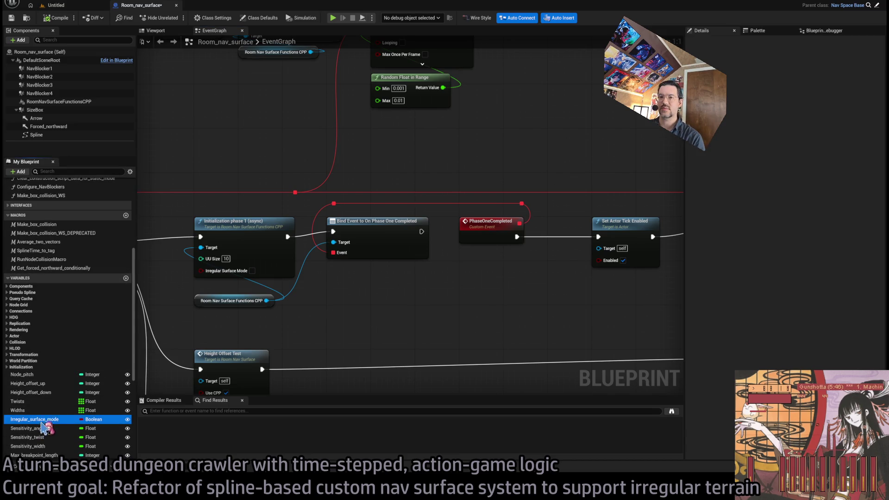
{"action": "mouse_move", "coordinate": [207, 279]}
{"action": "left_mouse_down"}
{"action": "mouse_move", "coordinate": [253, 284]}
{"action": "mouse_move", "coordinate": [243, 284]}
{"action": "left_mouse_up"}
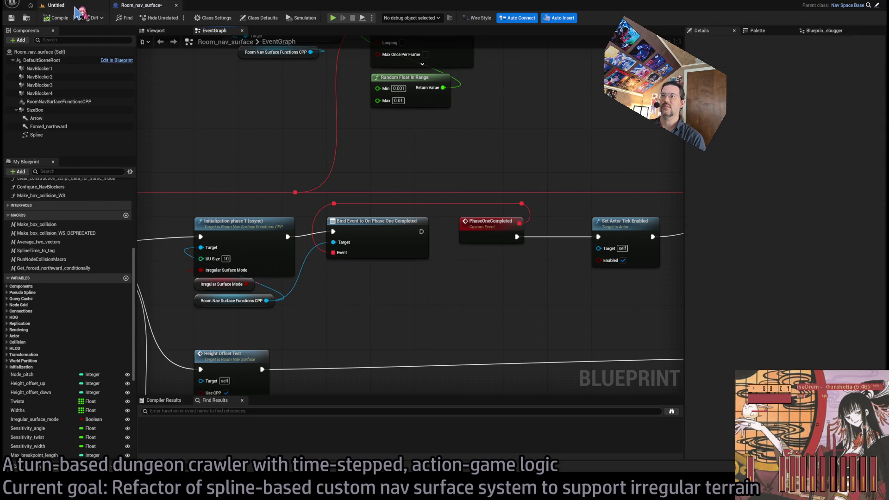
{"action": "left_click", "coordinate": [77, 6]}
{"action": "left_click", "coordinate": [146, 5]}
{"action": "left_click", "coordinate": [39, 5]}
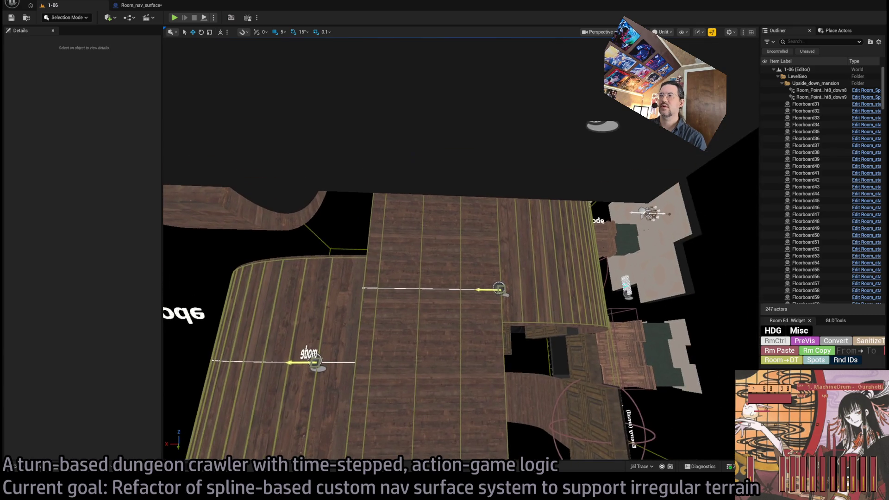
Select Room_nav_surface6 and tick Irregular Surface Mode in its Details
{"action": "left_click_drag", "start_coordinate": [463, 277], "coordinate": [439, 203]}
{"action": "mouse_move", "coordinate": [432, 115]}
{"action": "left_mouse_down"}
{"action": "mouse_move", "coordinate": [424, 109]}
{"action": "mouse_move", "coordinate": [432, 116]}
{"action": "left_mouse_up"}
{"action": "left_click", "coordinate": [432, 115]}
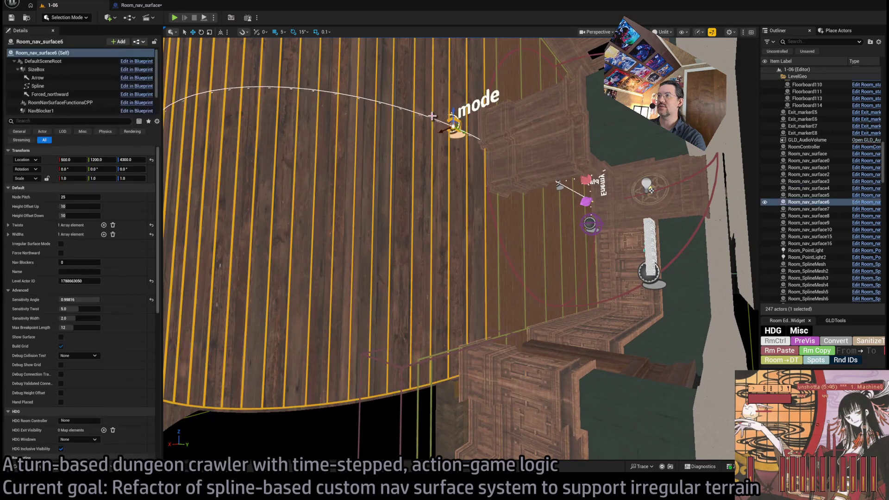
{"action": "left_click", "coordinate": [60, 243]}
Play-test the level briefly, stop it, frame Room_nav_surface6, and return to the blueprint graph
{"action": "key", "text": "alt+p"}
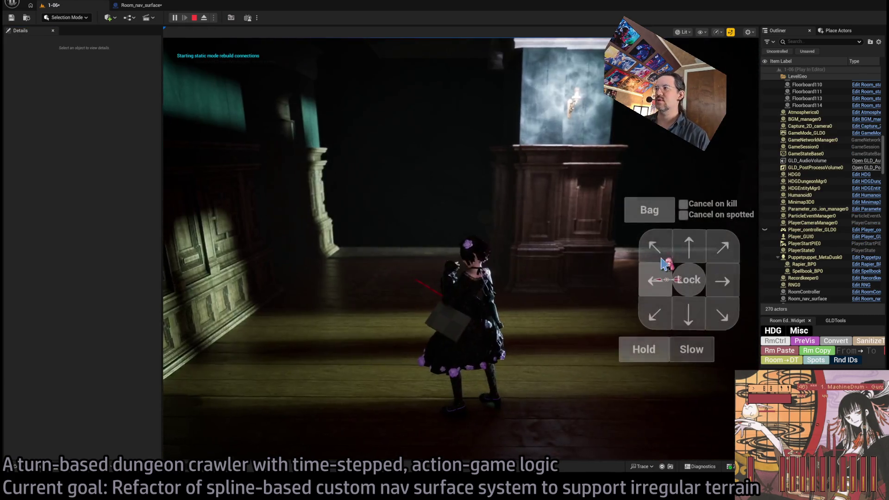
{"action": "left_click", "coordinate": [209, 343]}
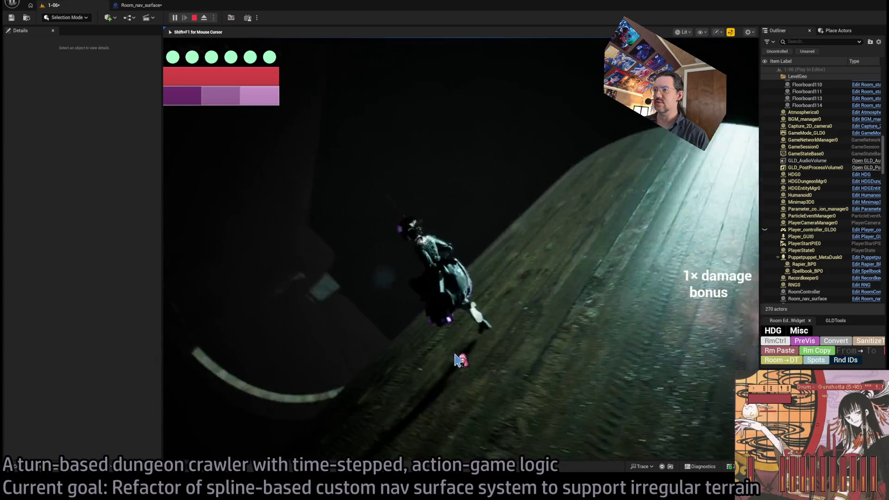
{"action": "key", "text": "Escape"}
{"action": "key", "text": "f"}
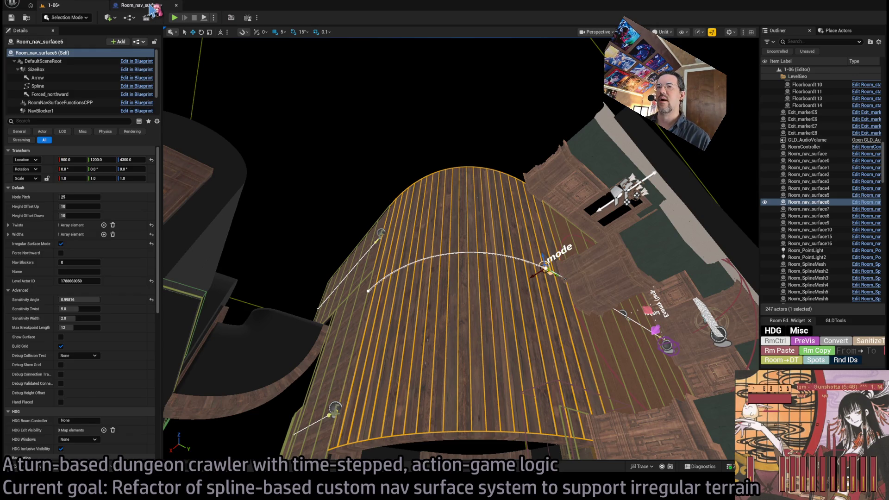
{"action": "left_click", "coordinate": [152, 8]}
{"action": "scroll", "coordinate": [379, 275], "scroll_direction": "up", "scroll_amount": 5}
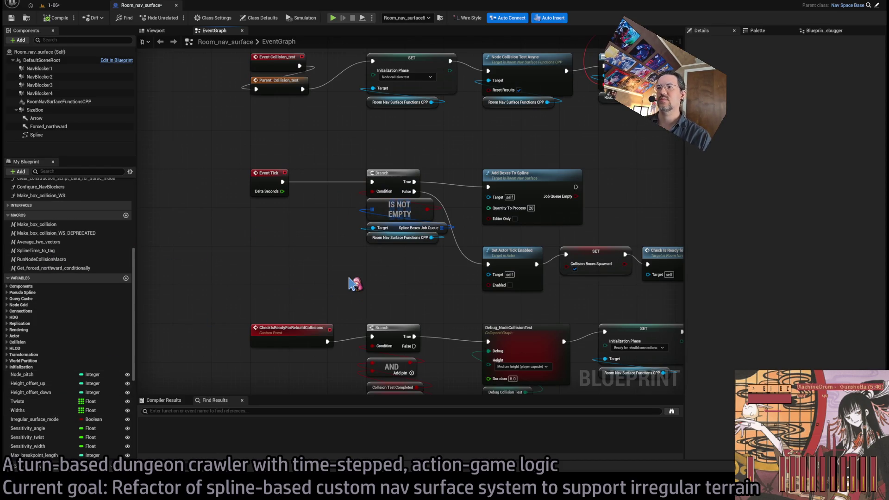
Place an Irregular Surface Mode getter near Event Tick and delete the stray Branch node
{"action": "mouse_move", "coordinate": [355, 283]}
{"action": "left_mouse_down"}
{"action": "mouse_move", "coordinate": [349, 251]}
{"action": "mouse_move", "coordinate": [320, 273]}
{"action": "mouse_move", "coordinate": [296, 259]}
{"action": "left_mouse_up"}
{"action": "scroll", "coordinate": [324, 260], "scroll_direction": "up", "scroll_amount": 1}
{"action": "left_click_drag", "start_coordinate": [344, 303], "coordinate": [366, 269]}
{"action": "scroll", "coordinate": [366, 277], "scroll_direction": "down", "scroll_amount": 2}
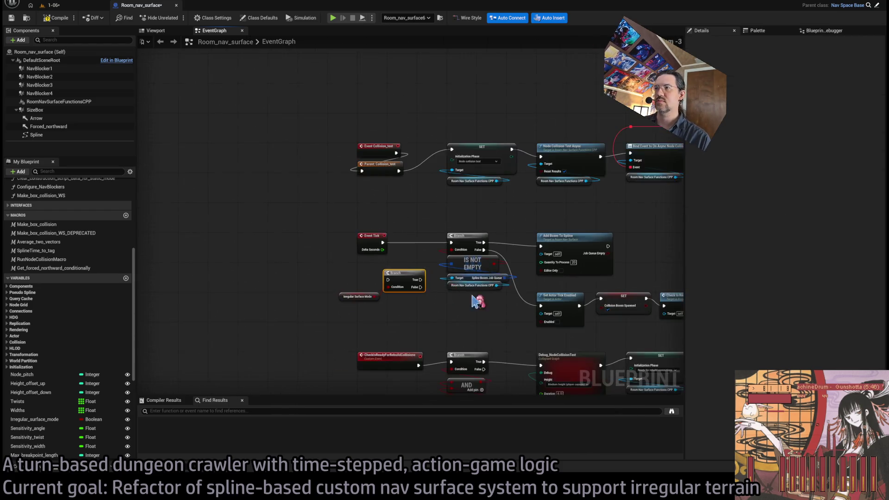
{"action": "mouse_move", "coordinate": [633, 214]}
{"action": "left_mouse_down"}
{"action": "mouse_move", "coordinate": [374, 323]}
{"action": "mouse_move", "coordinate": [324, 259]}
{"action": "left_mouse_up"}
{"action": "left_click", "coordinate": [321, 256]}
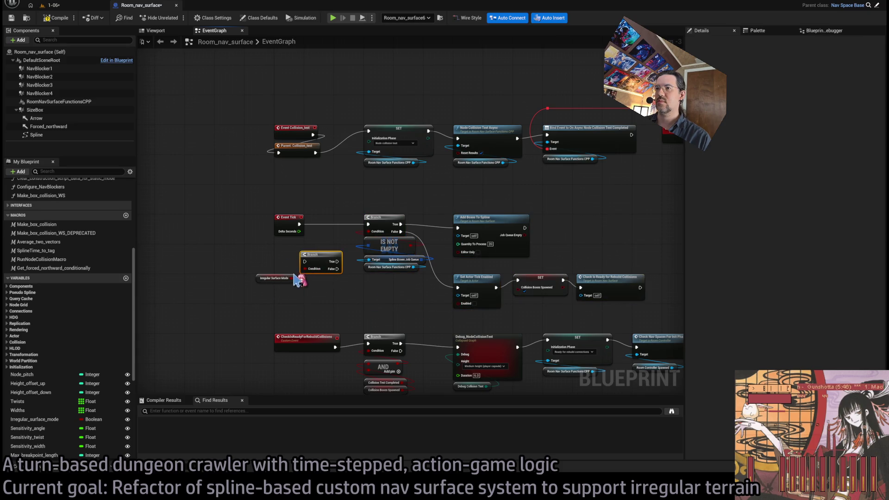
{"action": "key", "text": "Delete"}
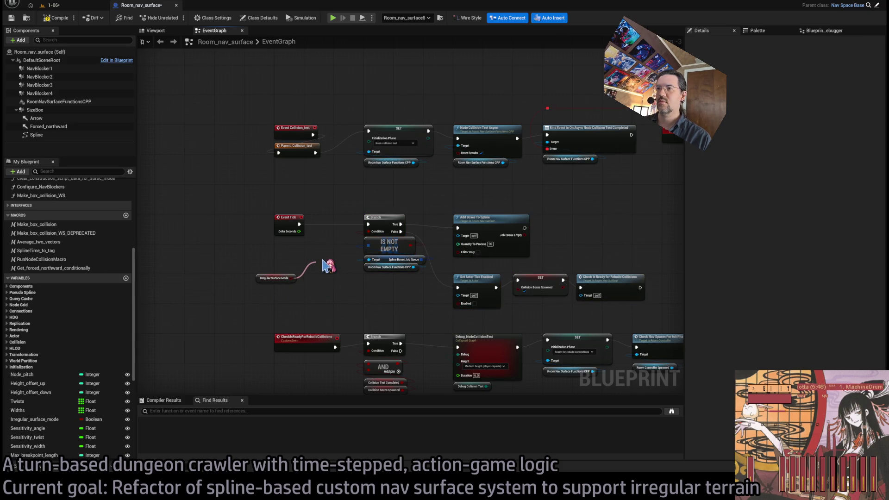
Wire Irregular Surface Mode toward the Print String node, then play-test level 1-06
{"action": "mouse_move", "coordinate": [322, 261]}
{"action": "left_mouse_down"}
{"action": "mouse_move", "coordinate": [294, 278]}
{"action": "mouse_move", "coordinate": [319, 262]}
{"action": "mouse_move", "coordinate": [331, 225]}
{"action": "mouse_move", "coordinate": [184, 267]}
{"action": "left_mouse_up"}
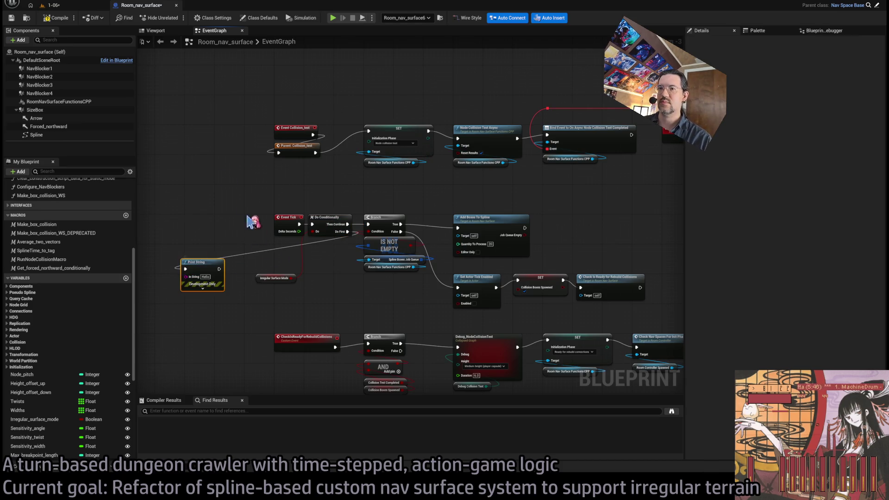
{"action": "left_click", "coordinate": [201, 288]}
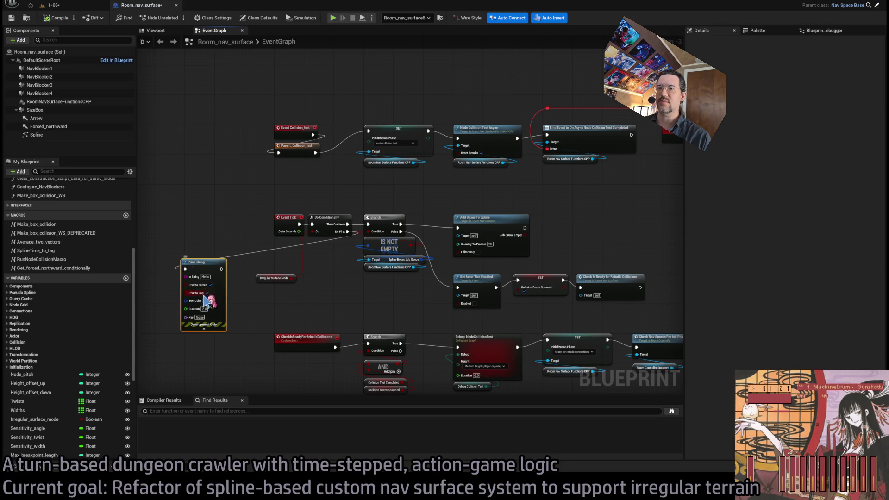
{"action": "left_click", "coordinate": [221, 231]}
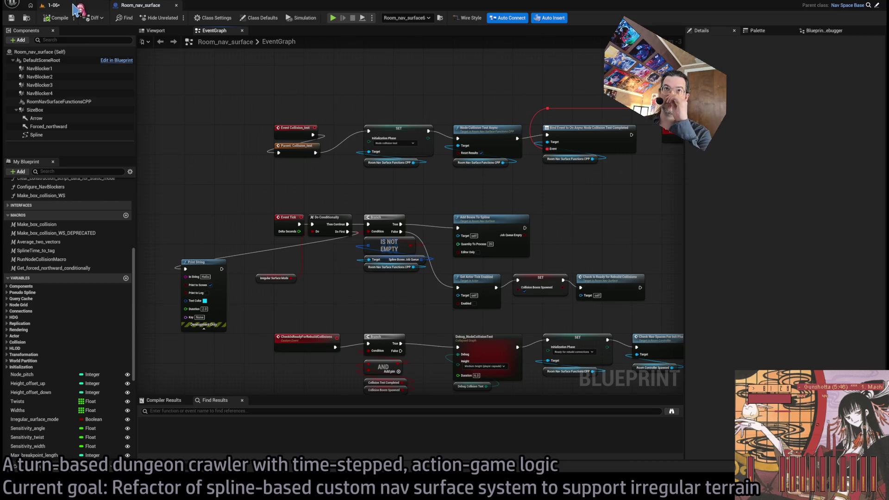
{"action": "scroll", "coordinate": [268, 197], "scroll_direction": "up", "scroll_amount": 3}
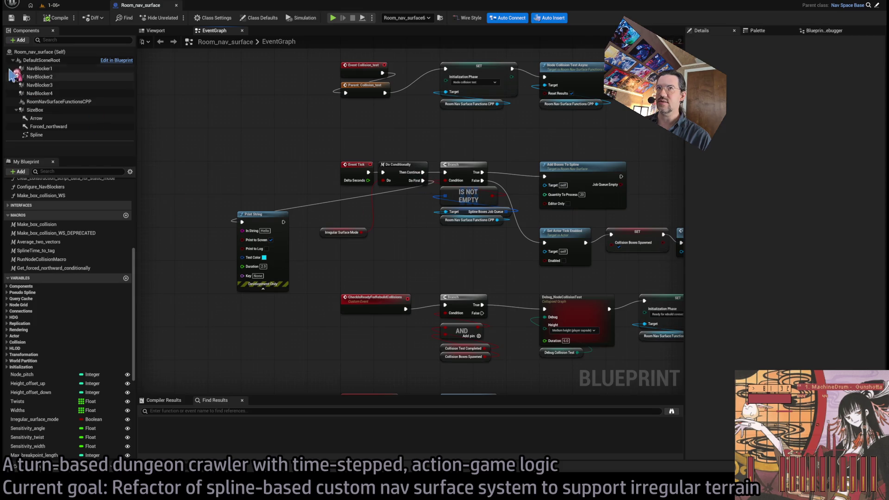
{"action": "left_click", "coordinate": [76, 10]}
{"action": "key", "text": "alt+p"}
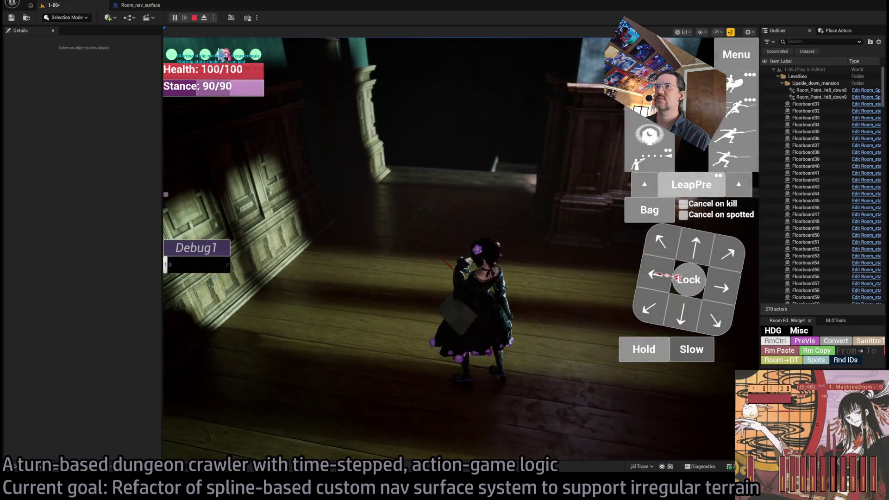
End the level 1-06 play-test and return to the Room_nav_surface blueprint's EventGraph
{"action": "key", "text": "Escape"}
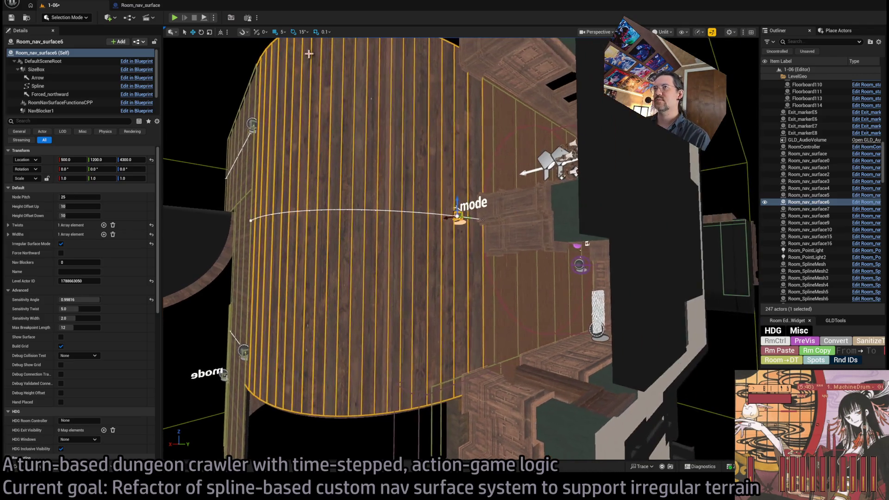
{"action": "left_click", "coordinate": [149, 6]}
{"action": "left_click_drag", "start_coordinate": [447, 236], "coordinate": [429, 270]}
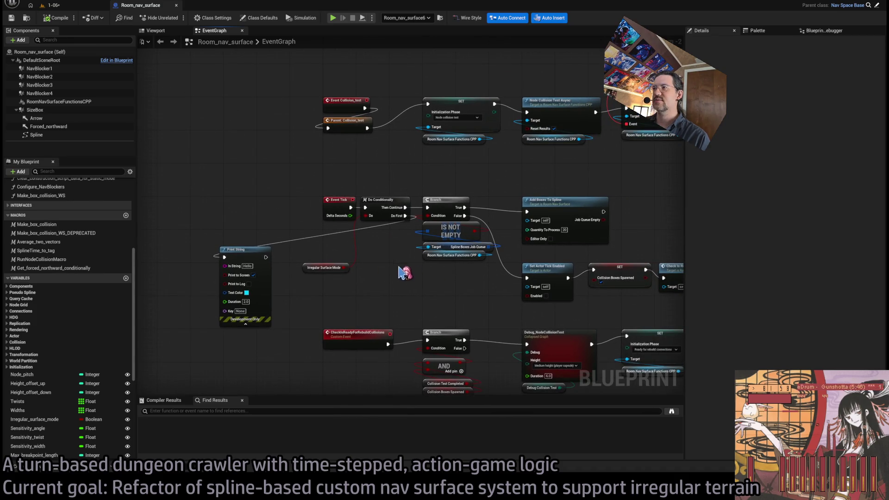
Inspect the Add Boxes To Spline and Make_box_collision_WS function graphs
{"action": "scroll", "coordinate": [397, 272], "scroll_direction": "down", "scroll_amount": 2}
{"action": "scroll", "coordinate": [293, 318], "scroll_direction": "up", "scroll_amount": 4}
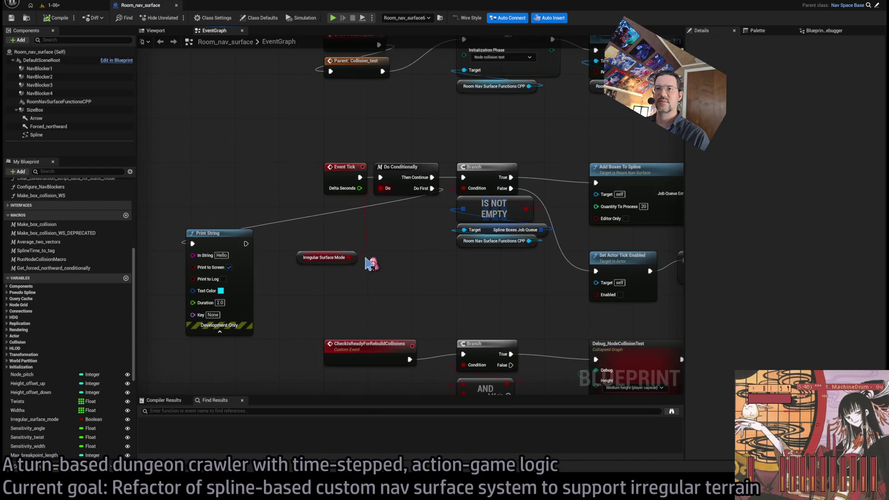
{"action": "left_click_drag", "start_coordinate": [409, 264], "coordinate": [305, 235]}
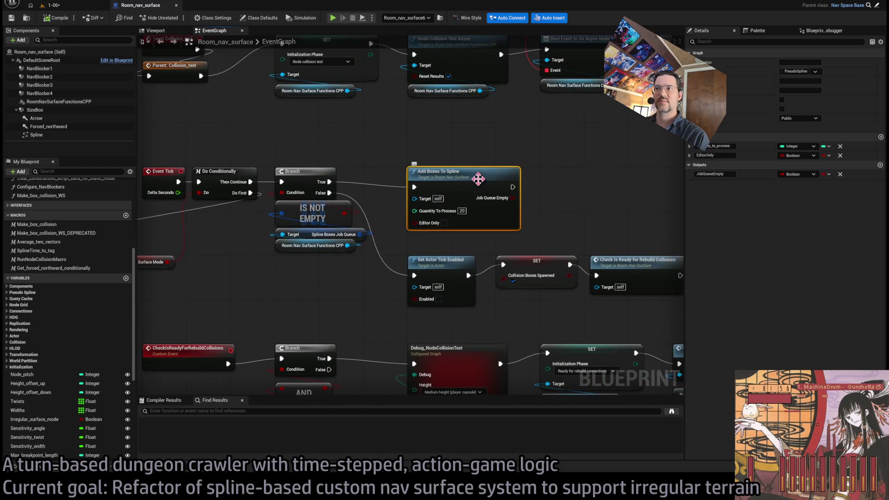
{"action": "double_click", "coordinate": [484, 180]}
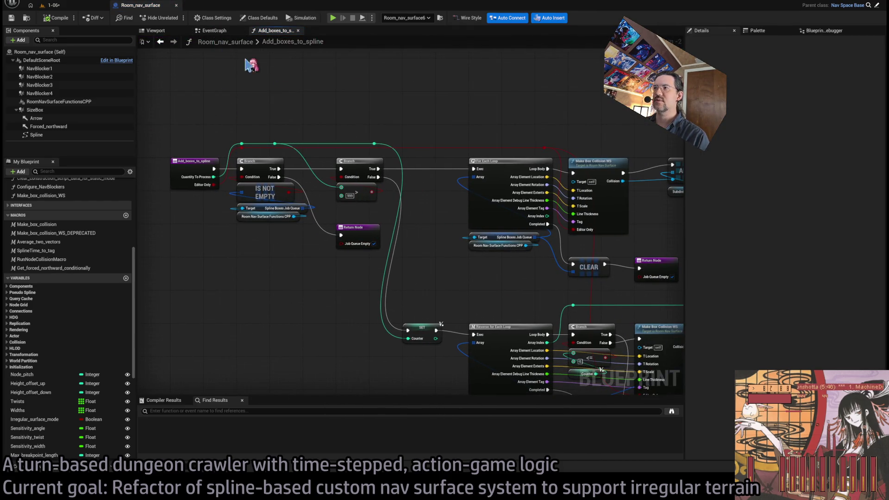
{"action": "left_click", "coordinate": [519, 231]}
{"action": "double_click", "coordinate": [522, 164]}
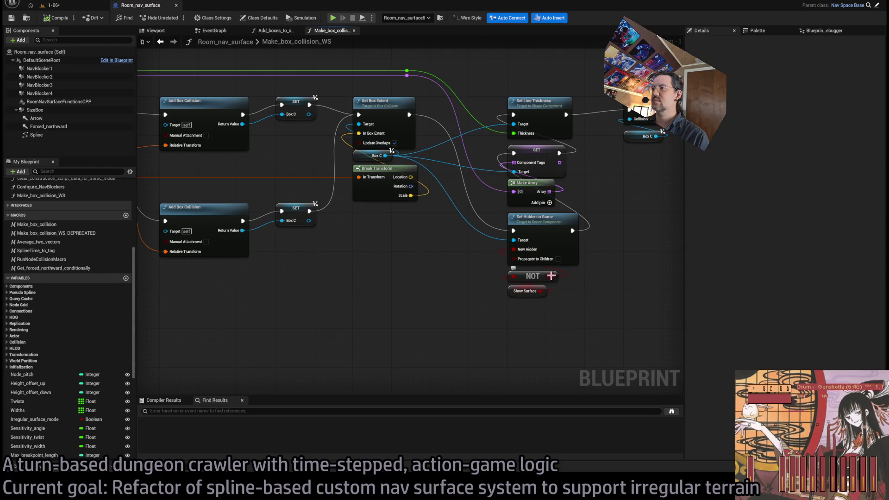
{"action": "scroll", "coordinate": [427, 252], "scroll_direction": "down", "scroll_amount": 4}
In level 1-06, enable Show Surface on Room_nav_surface6, then select Room_nav_surface3
{"action": "left_click", "coordinate": [53, 5]}
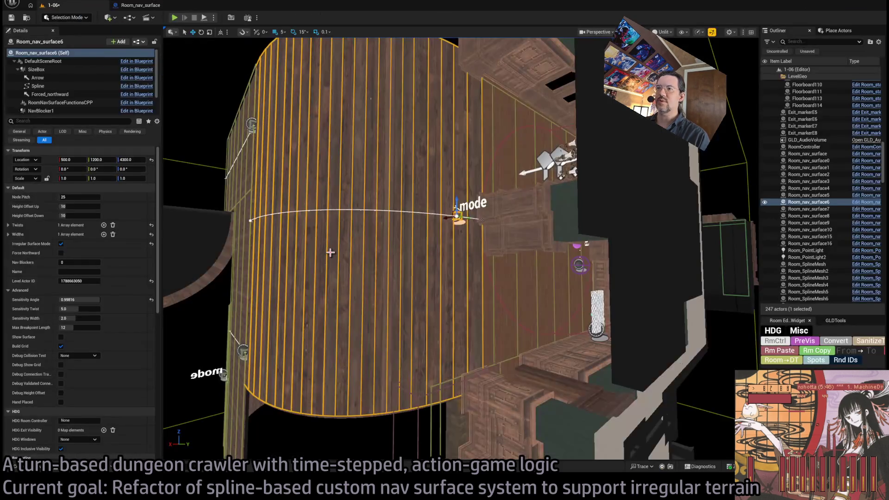
{"action": "left_click", "coordinate": [60, 336]}
{"action": "left_click_drag", "start_coordinate": [458, 258], "coordinate": [459, 258]}
{"action": "left_click", "coordinate": [458, 258]}
Enable Show Surface on Room_nav_surface3 and play-test, walking the character across the floorboards
{"action": "left_click", "coordinate": [60, 337]}
{"action": "left_click", "coordinate": [175, 18]}
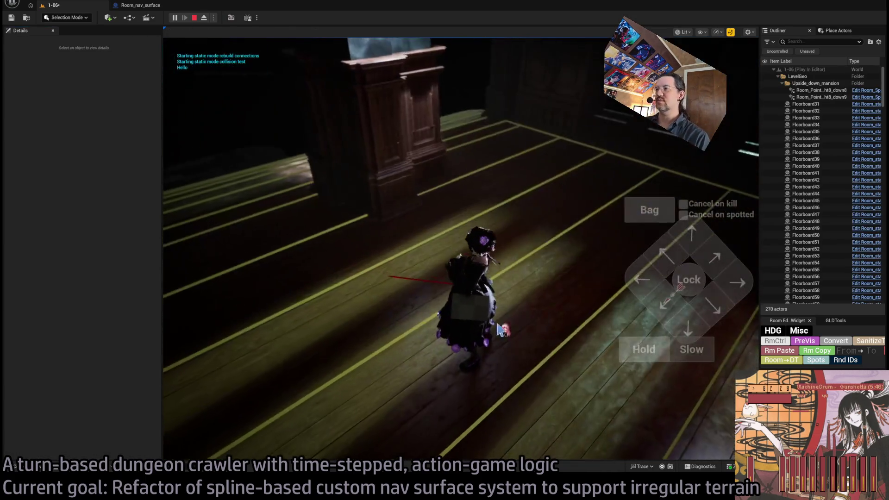
{"action": "left_click", "coordinate": [684, 253]}
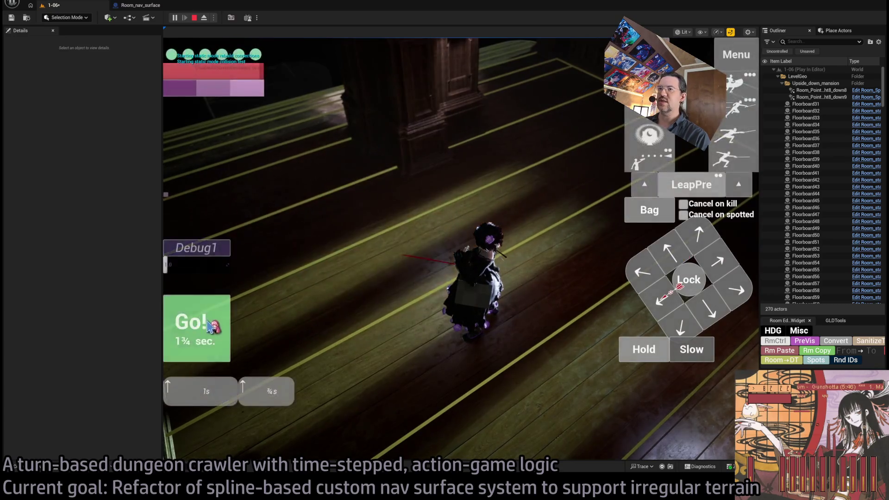
{"action": "left_click", "coordinate": [214, 328]}
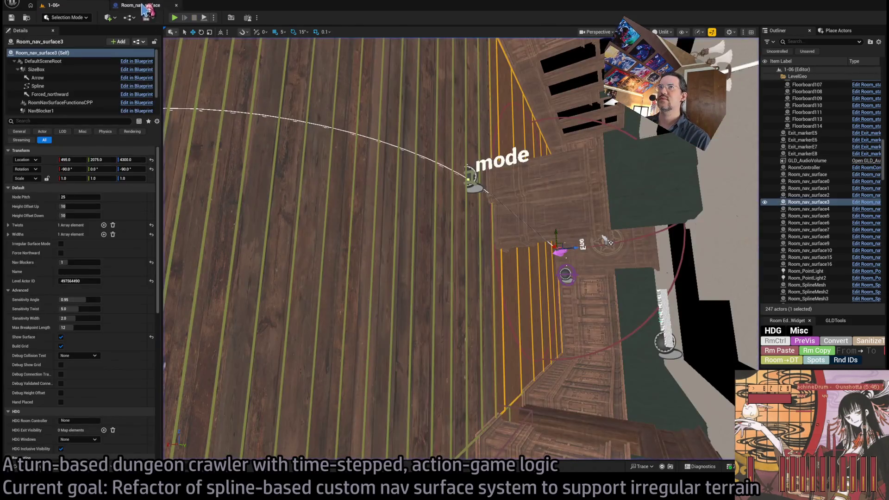
Return to the Room_nav_surface EventGraph and view its lower part
{"action": "left_click", "coordinate": [146, 6]}
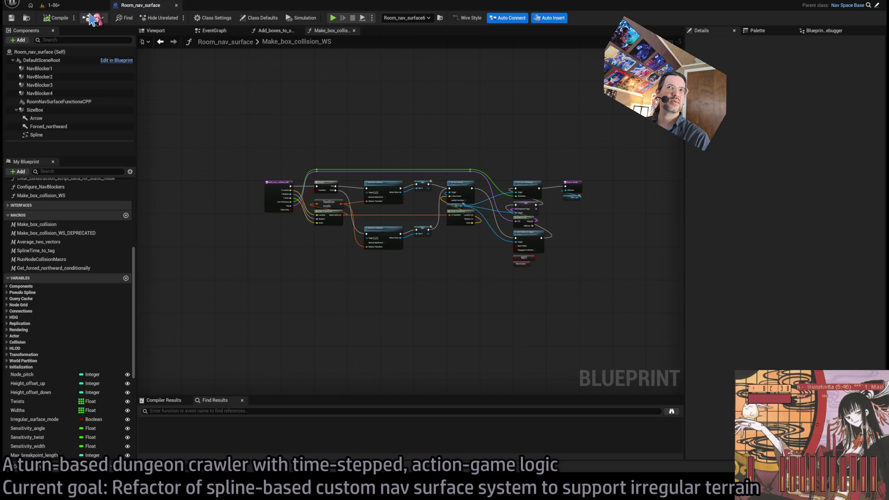
{"action": "left_click", "coordinate": [216, 31]}
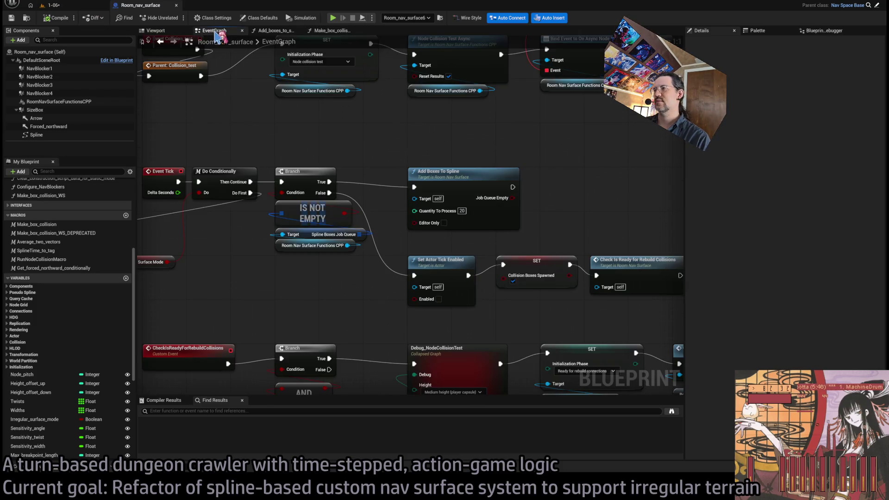
{"action": "scroll", "coordinate": [324, 132], "scroll_direction": "down", "scroll_amount": 1}
{"action": "mouse_move", "coordinate": [324, 134]}
{"action": "left_mouse_down"}
{"action": "mouse_move", "coordinate": [427, 208]}
{"action": "mouse_move", "coordinate": [406, 335]}
{"action": "left_mouse_up"}
{"action": "scroll", "coordinate": [406, 335], "scroll_direction": "down", "scroll_amount": 4}
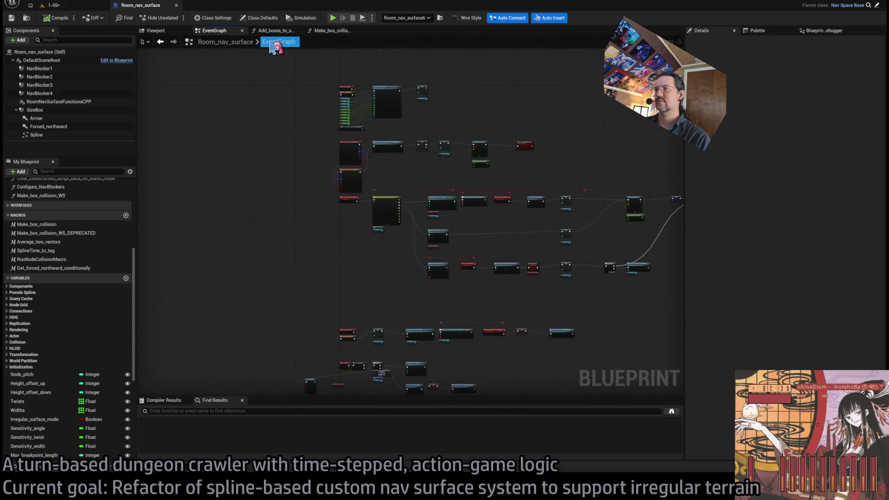
{"action": "left_click_drag", "start_coordinate": [393, 243], "coordinate": [330, 77]}
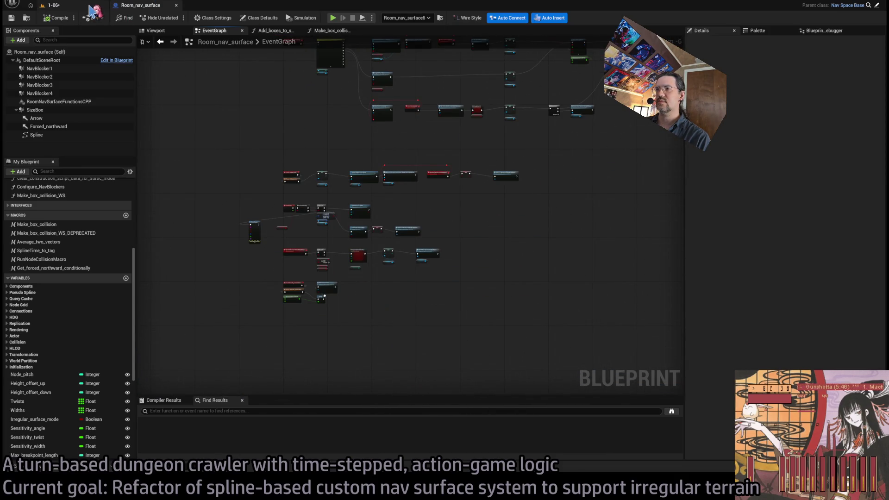
{"action": "scroll", "coordinate": [345, 208], "scroll_direction": "up", "scroll_amount": 6}
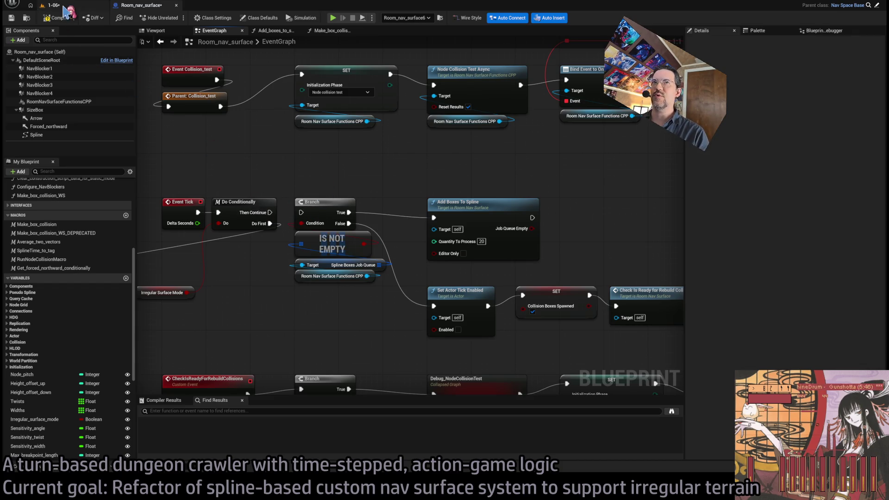
Play-test level 1-06 again with Alt+P, logging Hello, then stop it
{"action": "left_click", "coordinate": [86, 6]}
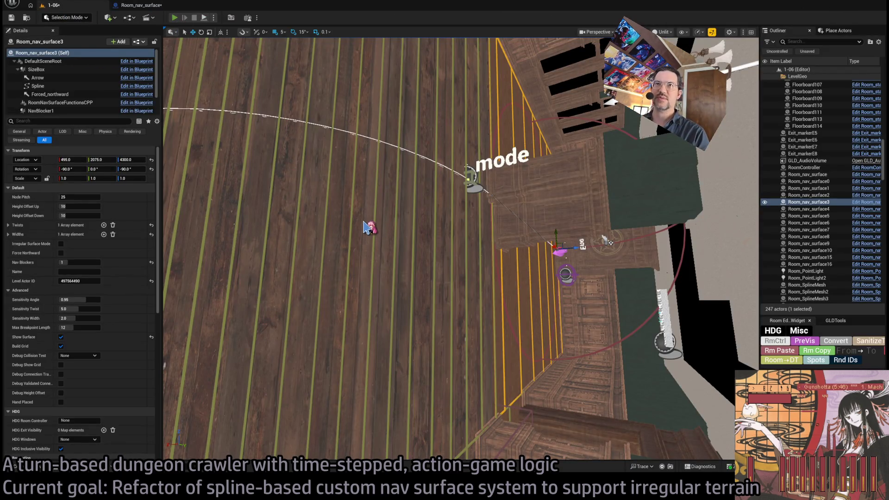
{"action": "key", "text": "alt+p"}
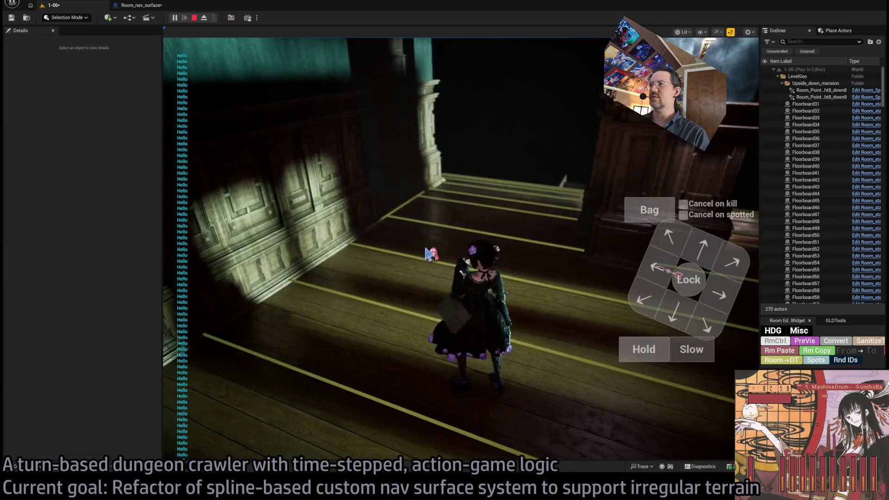
{"action": "key", "text": "Escape"}
{"action": "scroll", "coordinate": [428, 217], "scroll_direction": "down", "scroll_amount": 3}
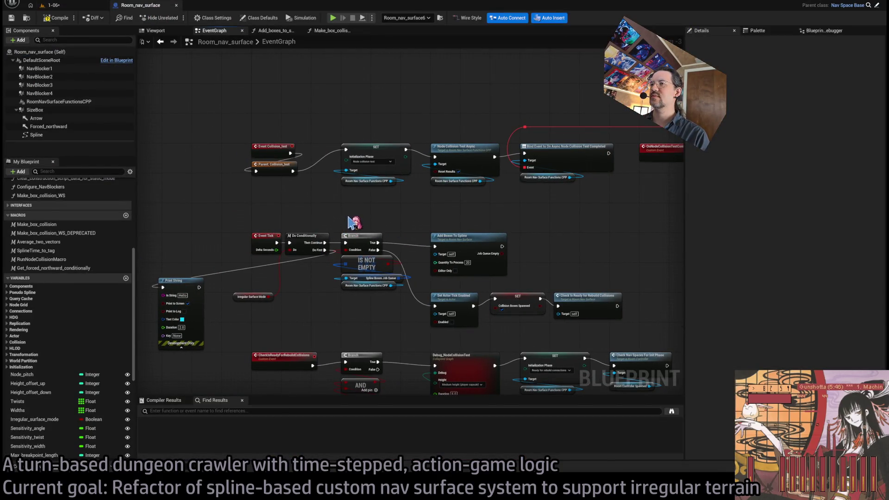
{"action": "left_click_drag", "start_coordinate": [354, 223], "coordinate": [380, 438]}
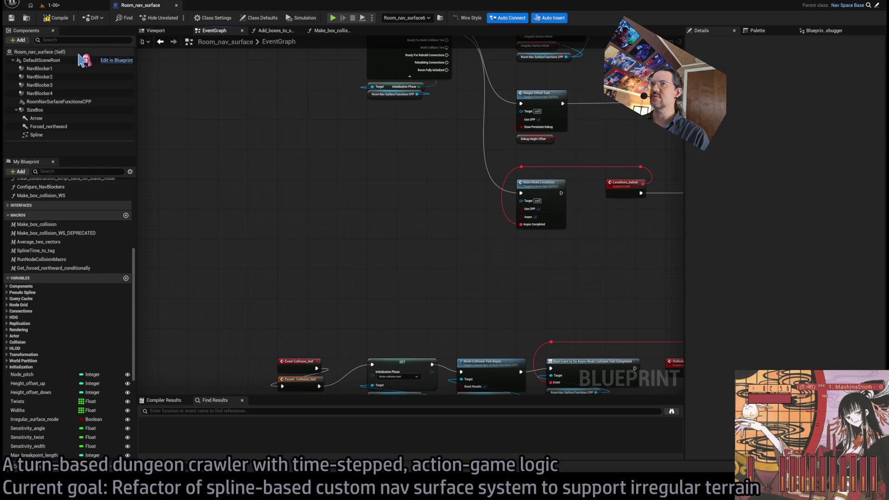
{"action": "scroll", "coordinate": [70, 208], "scroll_direction": "up", "scroll_amount": 5}
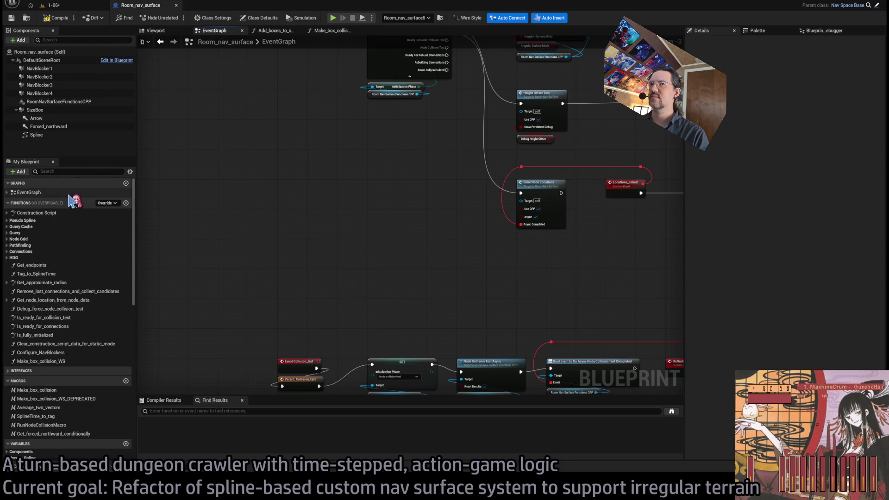
{"action": "double_click", "coordinate": [53, 213]}
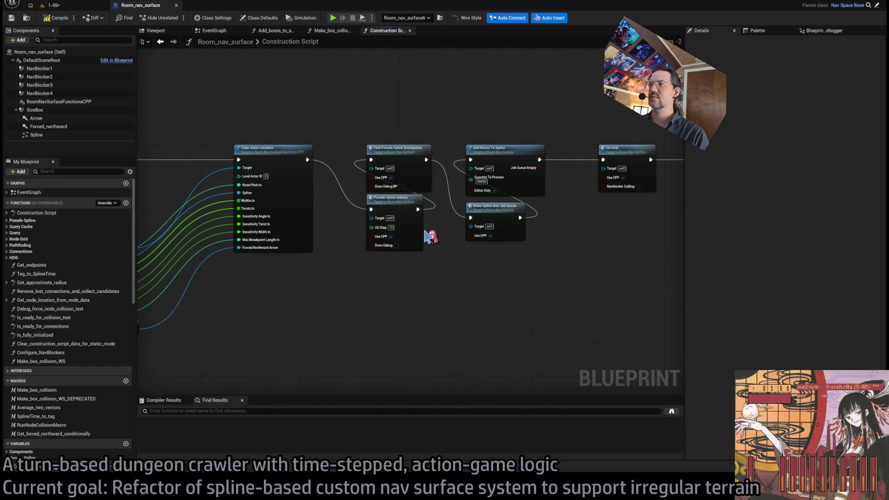
{"action": "scroll", "coordinate": [484, 194], "scroll_direction": "up", "scroll_amount": 2}
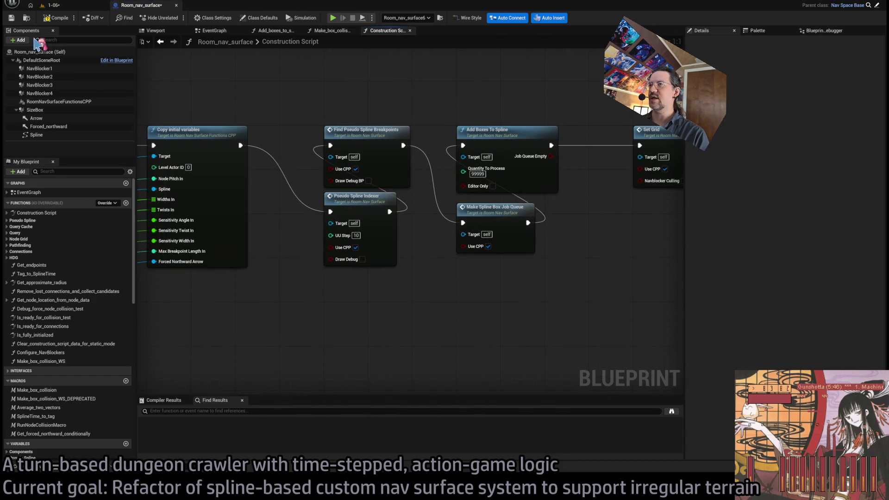
{"action": "left_click", "coordinate": [70, 8]}
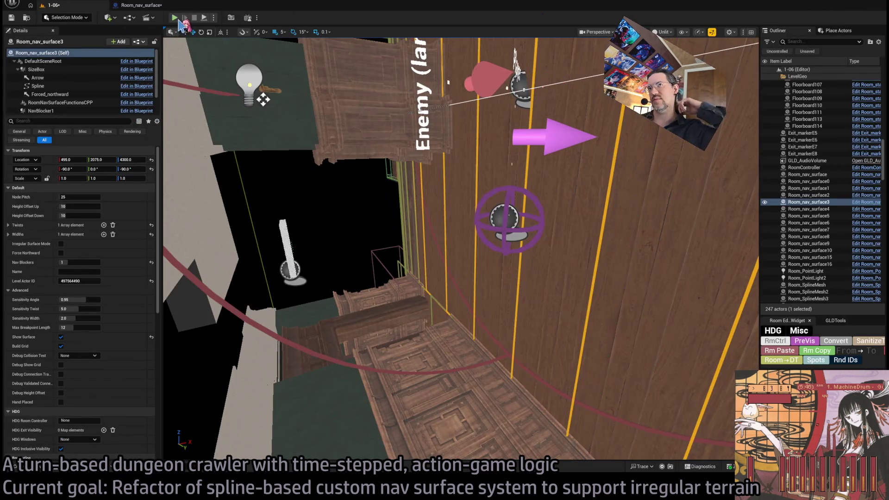
{"action": "key", "text": "alt+p"}
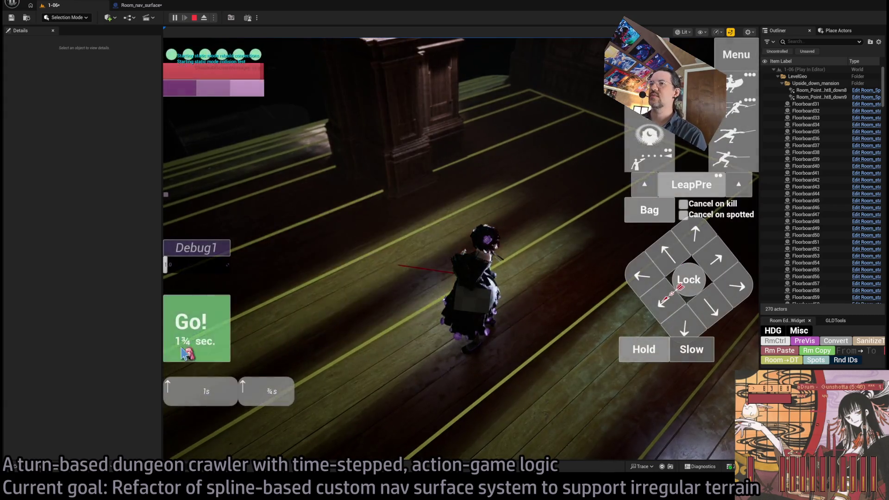
{"action": "left_click", "coordinate": [224, 311]}
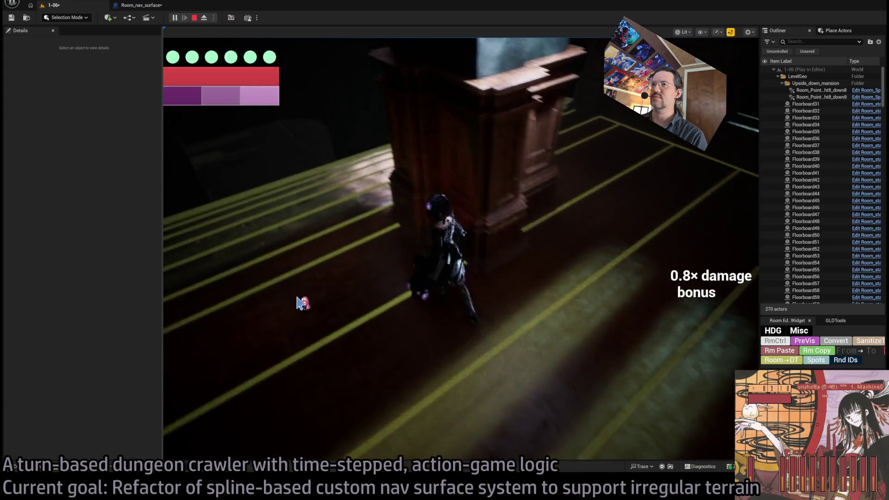
{"action": "key", "text": "Escape"}
{"action": "left_click", "coordinate": [139, 6]}
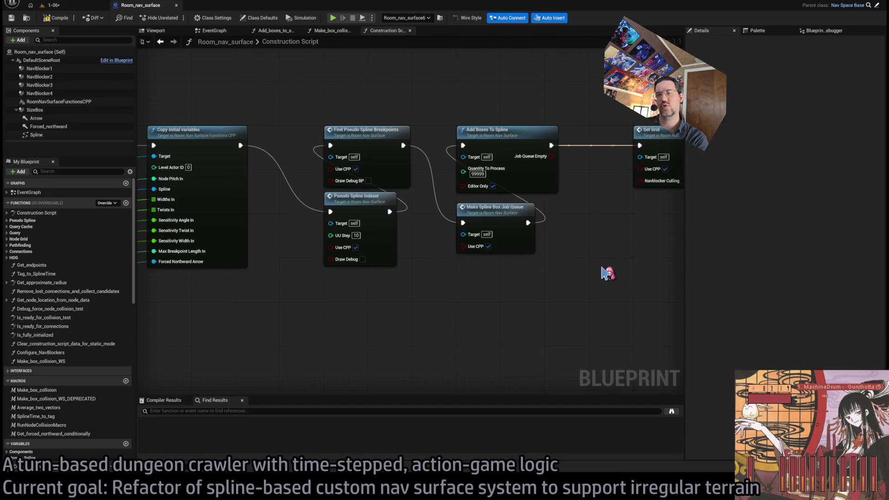
Wire Make Spline Box Job Queue directly into Set Grid and play-test level 1-06
{"action": "left_click_drag", "start_coordinate": [617, 252], "coordinate": [552, 295]}
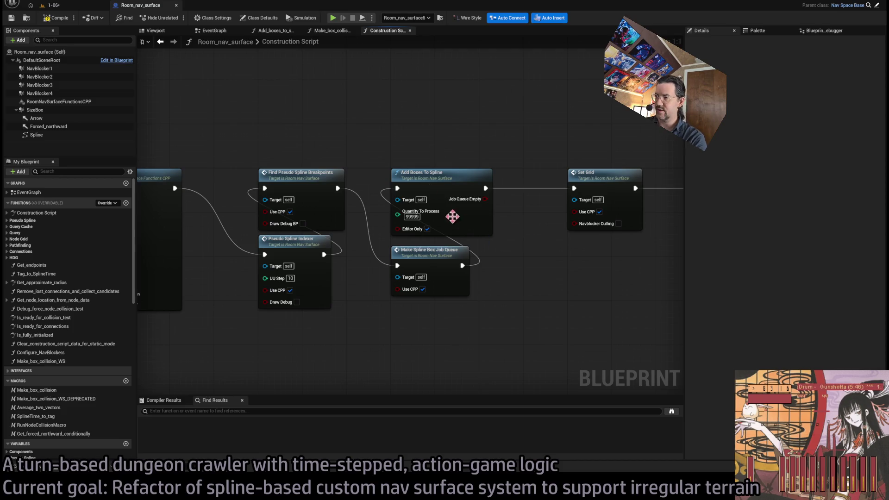
{"action": "left_click_drag", "start_coordinate": [462, 265], "coordinate": [573, 188]}
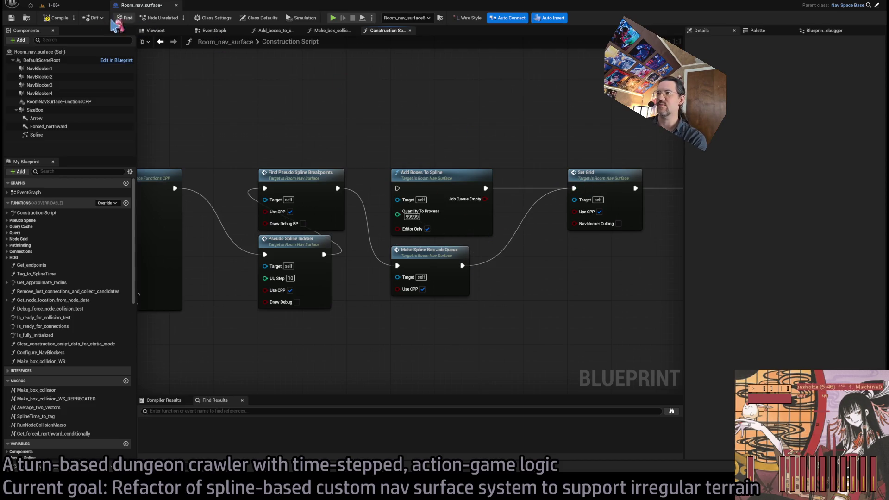
{"action": "left_click", "coordinate": [53, 5]}
{"action": "left_click", "coordinate": [139, 5]}
{"action": "left_click", "coordinate": [81, 3]}
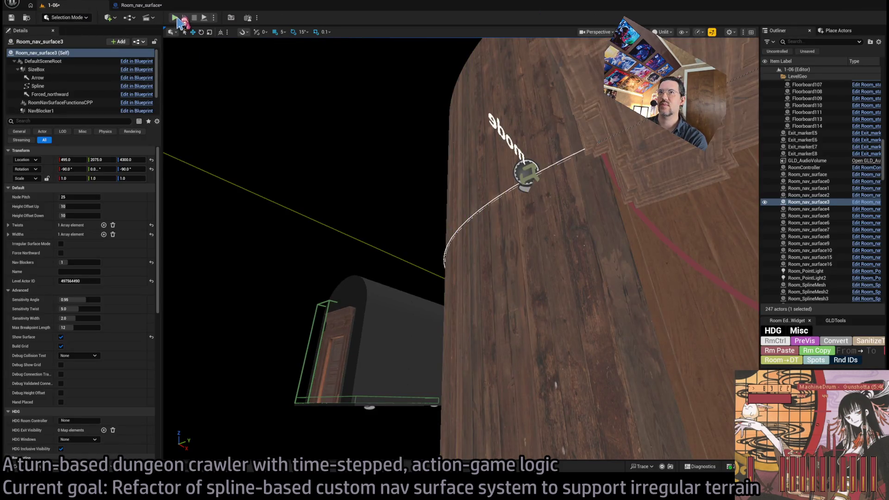
{"action": "left_click", "coordinate": [174, 17]}
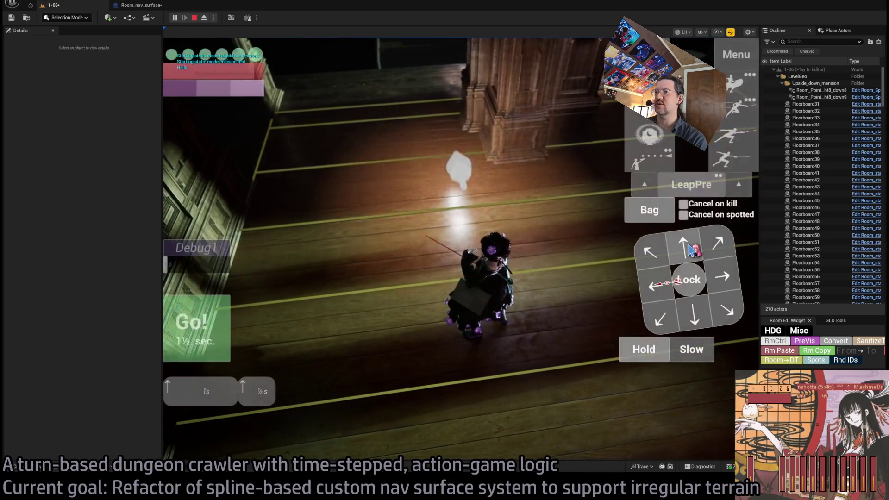
{"action": "left_click", "coordinate": [214, 331]}
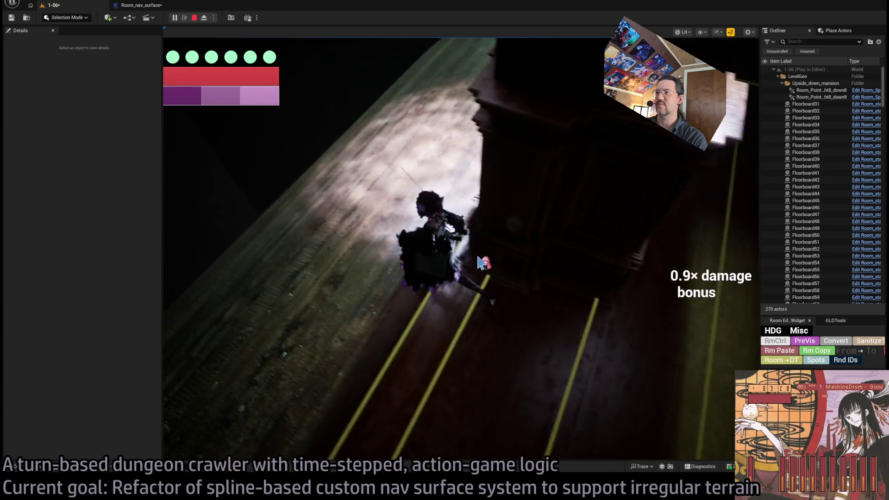
{"action": "key", "text": "Escape"}
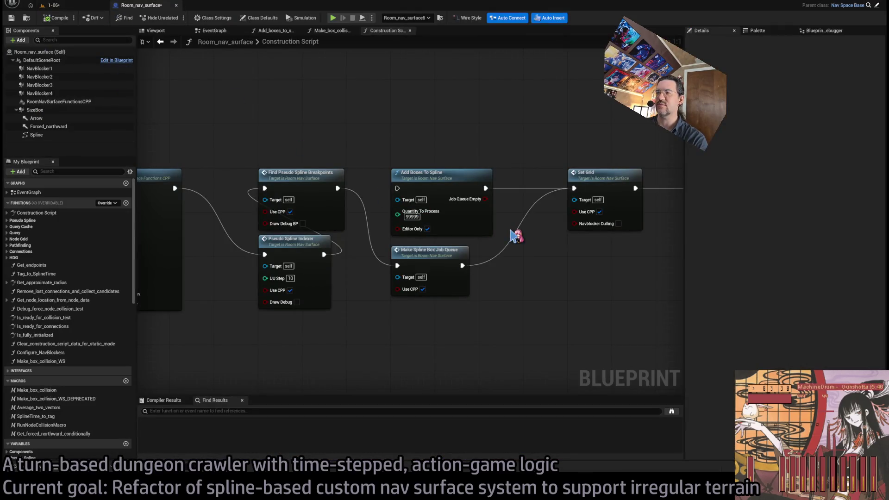
Open the EventGraph and locate the Clear Construction Script Data For Static Mode node
{"action": "mouse_move", "coordinate": [531, 262]}
{"action": "left_mouse_down"}
{"action": "mouse_move", "coordinate": [449, 245]}
{"action": "mouse_move", "coordinate": [307, 276]}
{"action": "left_mouse_up"}
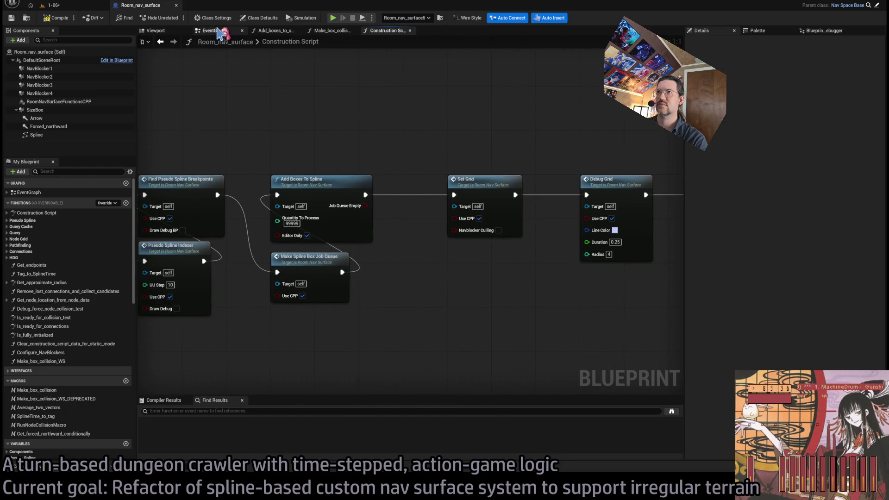
{"action": "left_click", "coordinate": [215, 31]}
{"action": "scroll", "coordinate": [361, 218], "scroll_direction": "down", "scroll_amount": 3}
{"action": "scroll", "coordinate": [374, 238], "scroll_direction": "up", "scroll_amount": 4}
{"action": "mouse_move", "coordinate": [407, 199]}
{"action": "left_mouse_down"}
{"action": "mouse_move", "coordinate": [440, 299]}
{"action": "mouse_move", "coordinate": [400, 224]}
{"action": "left_mouse_up"}
Inspect the Clear_construction_script_data_for_static_mode graph's Box Collision destroy loop and SET nodes
{"action": "double_click", "coordinate": [409, 209]}
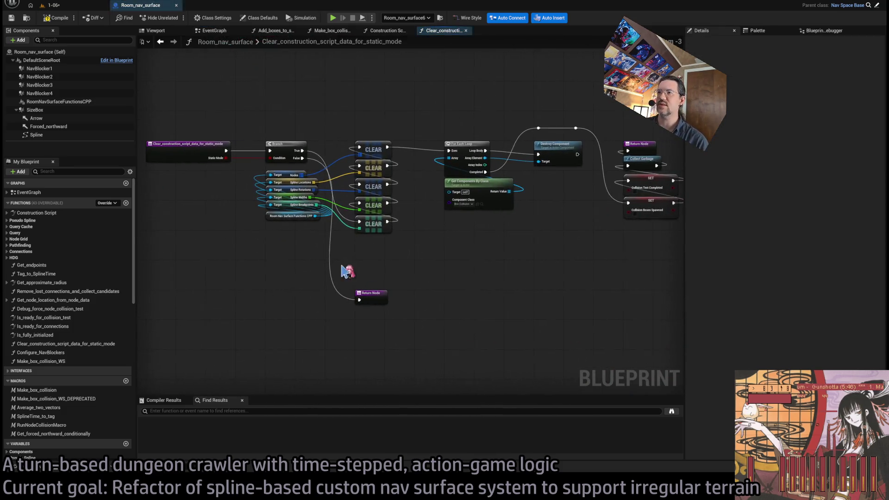
{"action": "scroll", "coordinate": [472, 259], "scroll_direction": "up", "scroll_amount": 1}
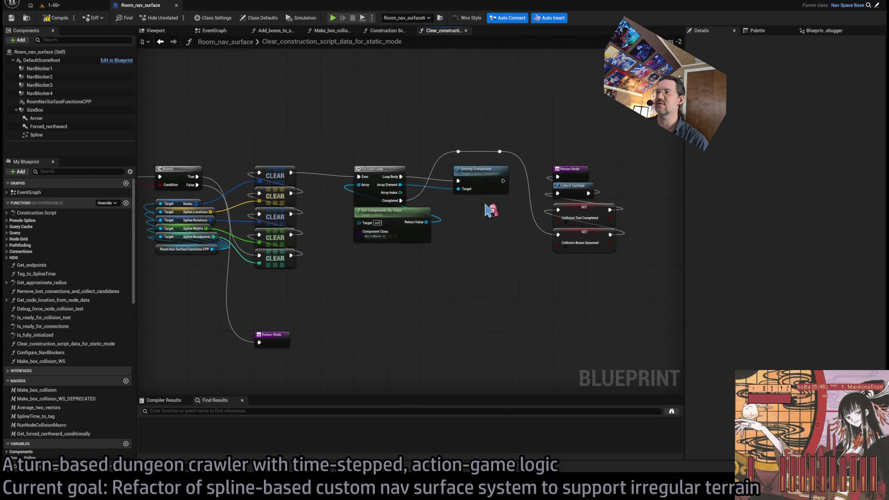
{"action": "scroll", "coordinate": [504, 269], "scroll_direction": "up", "scroll_amount": 1}
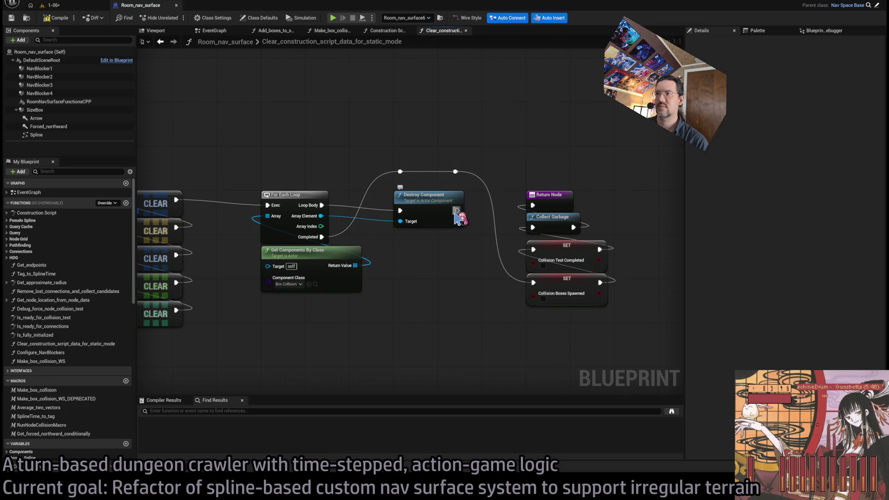
{"action": "left_click_drag", "start_coordinate": [355, 244], "coordinate": [418, 219]}
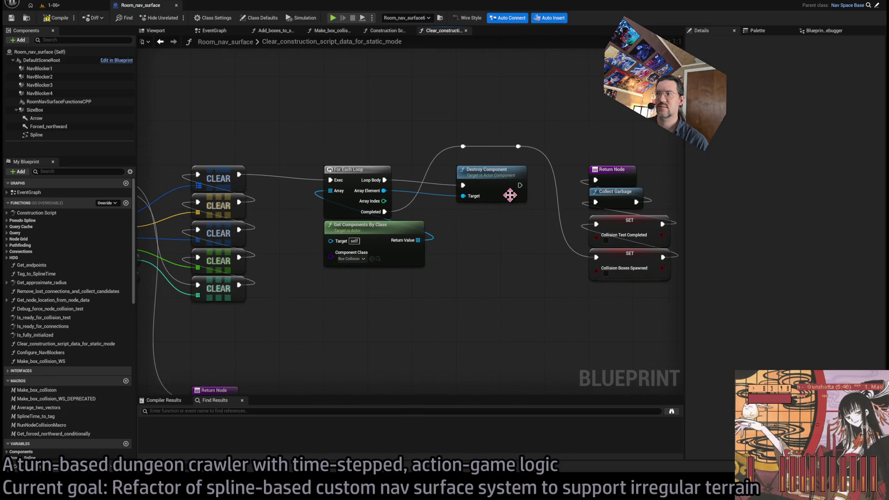
{"action": "left_click_drag", "start_coordinate": [509, 199], "coordinate": [440, 232]}
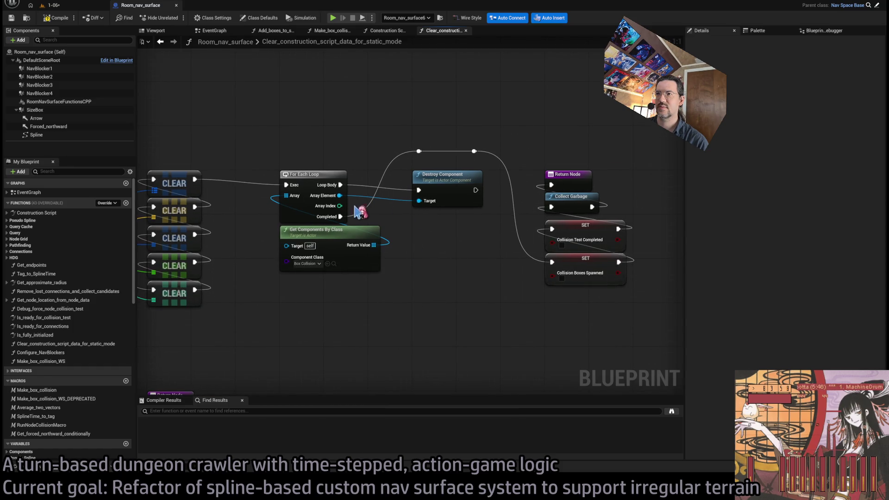
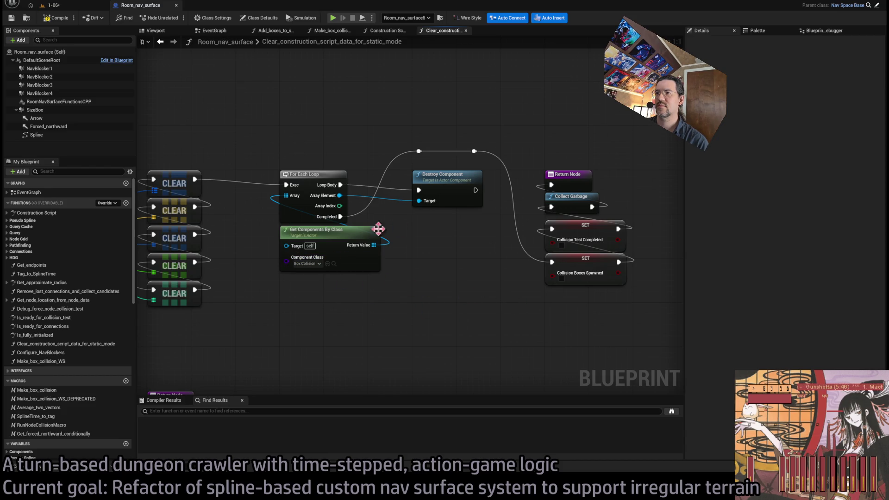
Chain a Hello Print String after Destroy Component and run a quick play test in the 1-06 level
{"action": "left_click_drag", "start_coordinate": [475, 190], "coordinate": [511, 111]}
{"action": "left_click", "coordinate": [65, 5]}
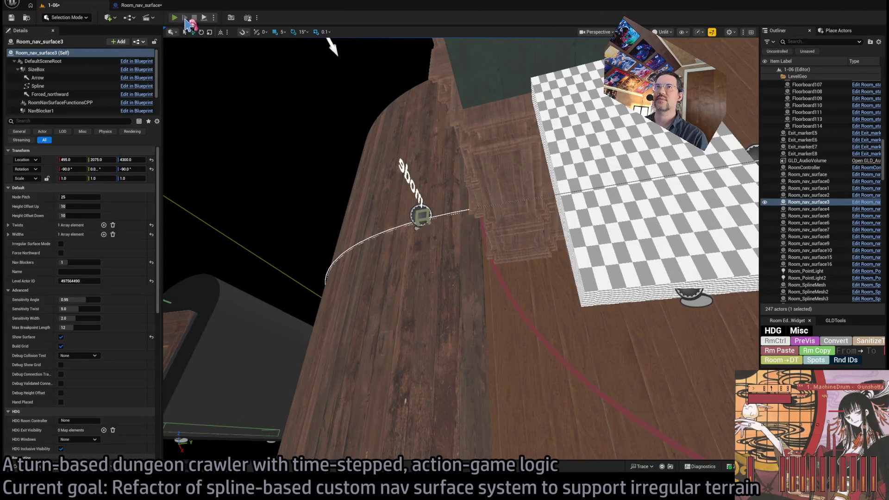
{"action": "key", "text": "alt+p"}
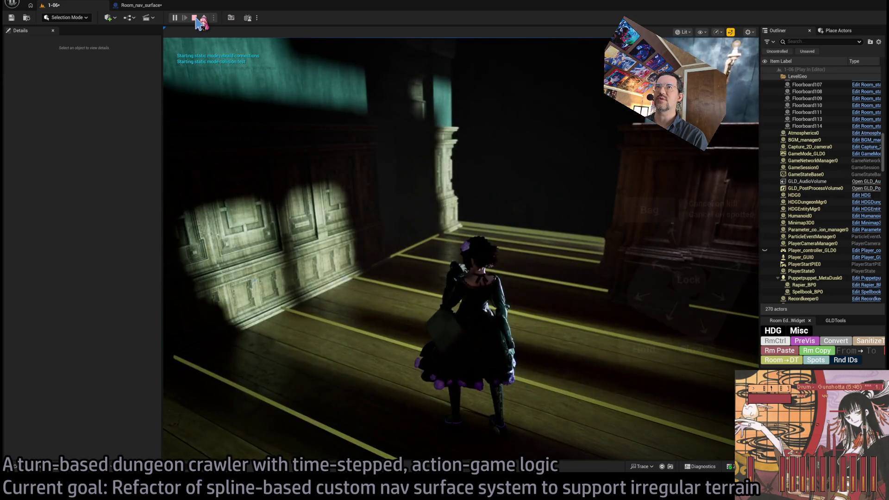
{"action": "left_click", "coordinate": [194, 18]}
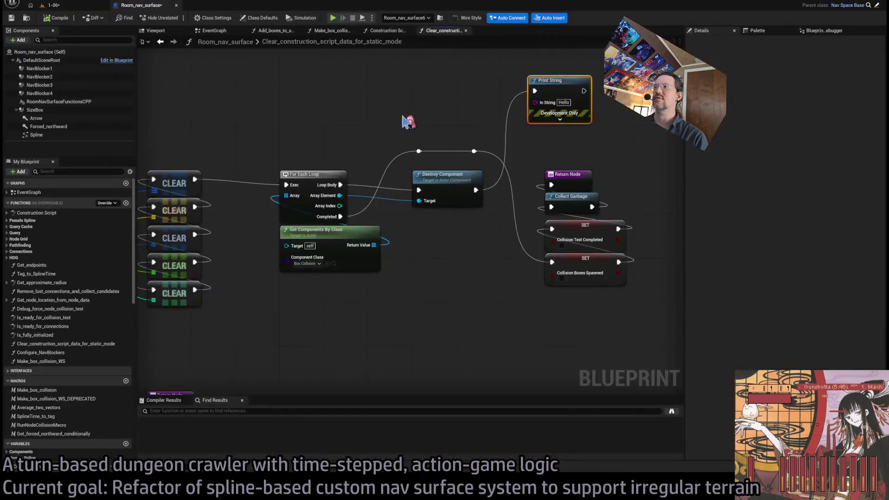
Bring the function's entry node into view and close the clear-construction-data graph
{"action": "mouse_move", "coordinate": [509, 136]}
{"action": "left_mouse_down"}
{"action": "mouse_move", "coordinate": [607, 144]}
{"action": "mouse_move", "coordinate": [461, 196]}
{"action": "left_mouse_up"}
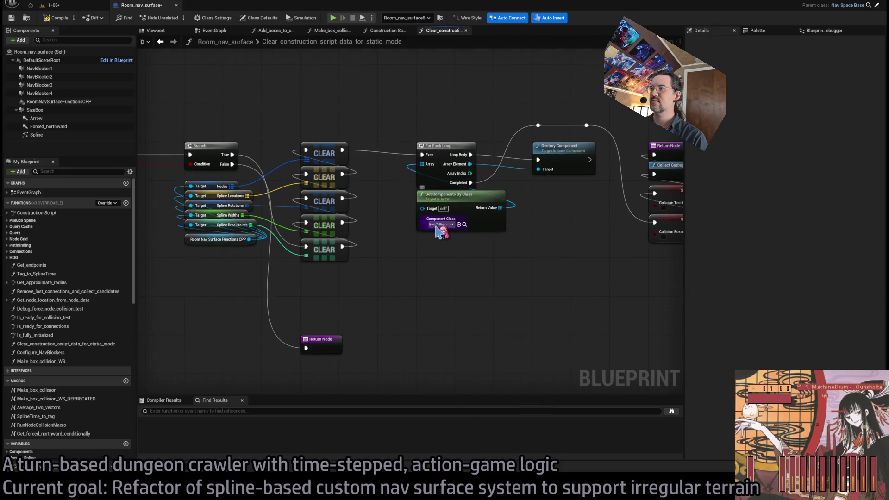
{"action": "left_click_drag", "start_coordinate": [438, 231], "coordinate": [590, 245]}
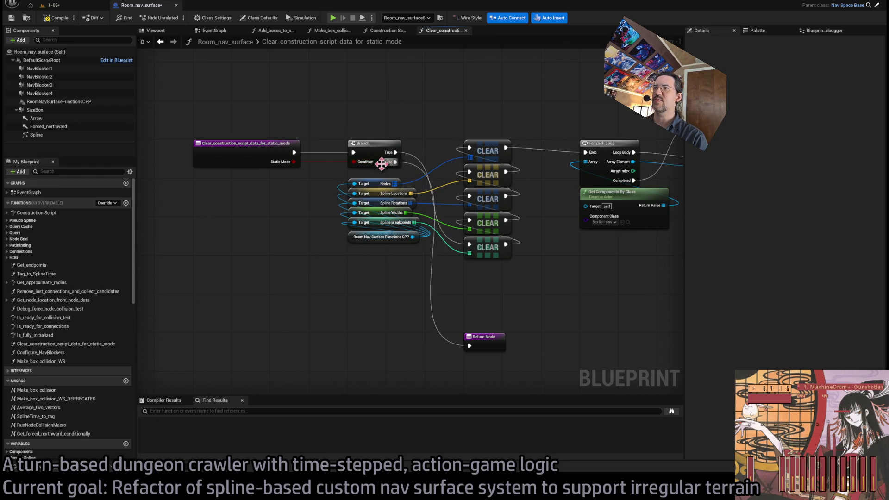
{"action": "middle_click", "coordinate": [440, 33]}
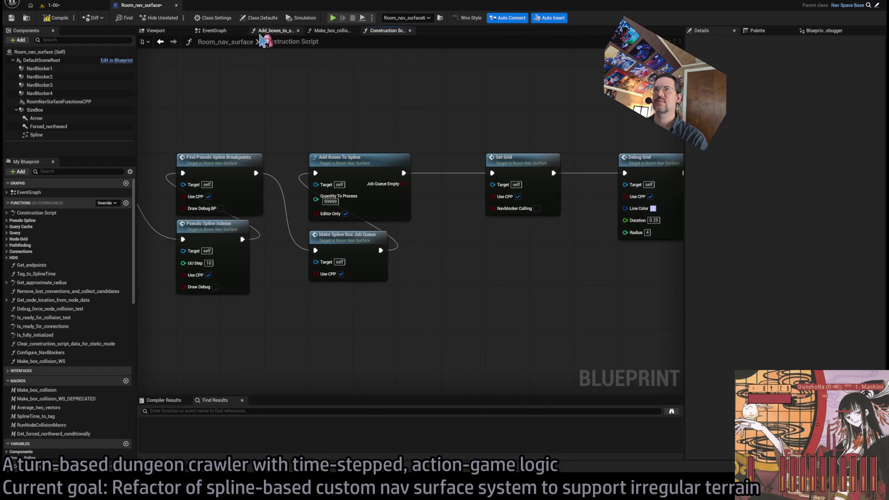
In the EventGraph, link Static Mode into the Clear Construction Script call and view the BeginPlay nodes
{"action": "left_click", "coordinate": [216, 31]}
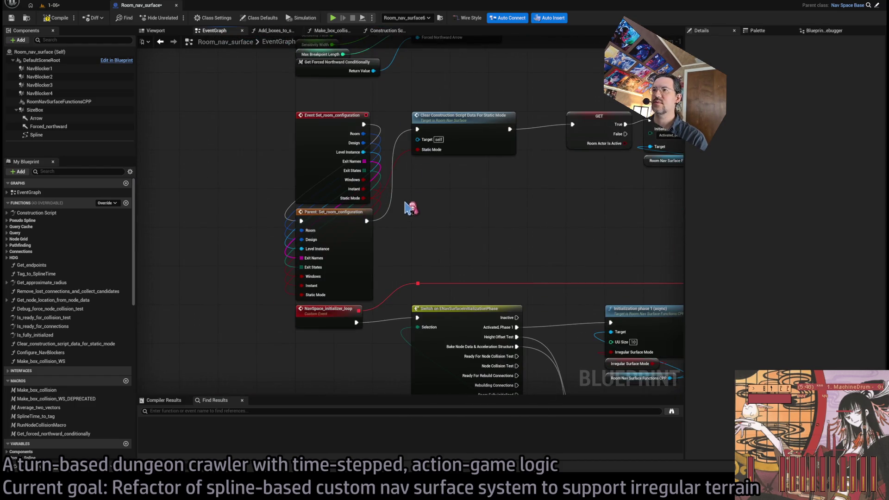
{"action": "left_click_drag", "start_coordinate": [364, 198], "coordinate": [416, 149]}
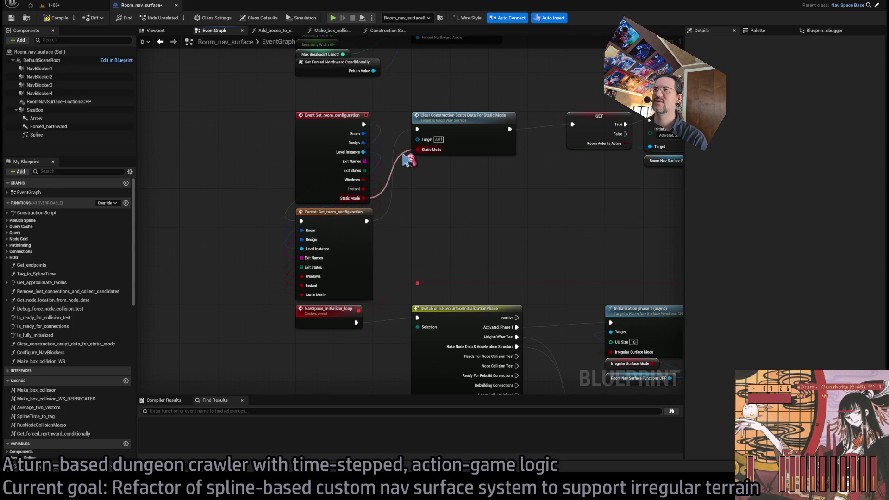
{"action": "mouse_move", "coordinate": [417, 179]}
{"action": "left_mouse_down"}
{"action": "mouse_move", "coordinate": [426, 169]}
{"action": "mouse_move", "coordinate": [422, 261]}
{"action": "left_mouse_up"}
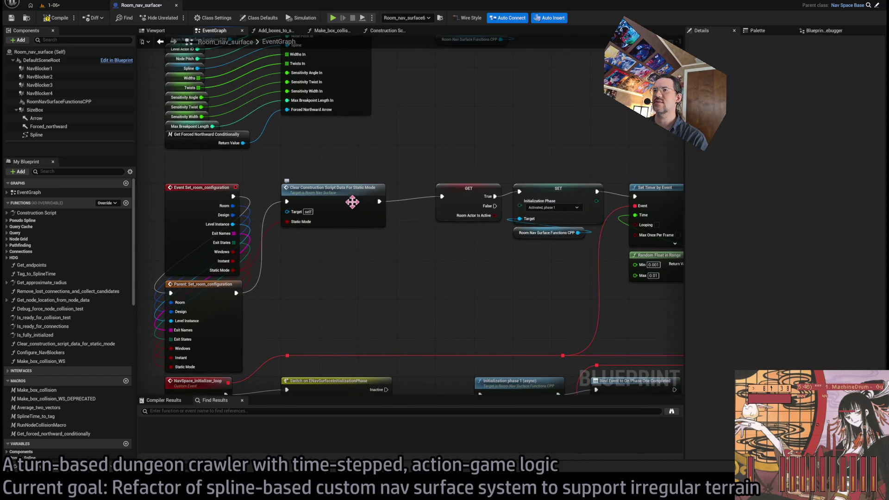
{"action": "left_click_drag", "start_coordinate": [368, 246], "coordinate": [423, 321]}
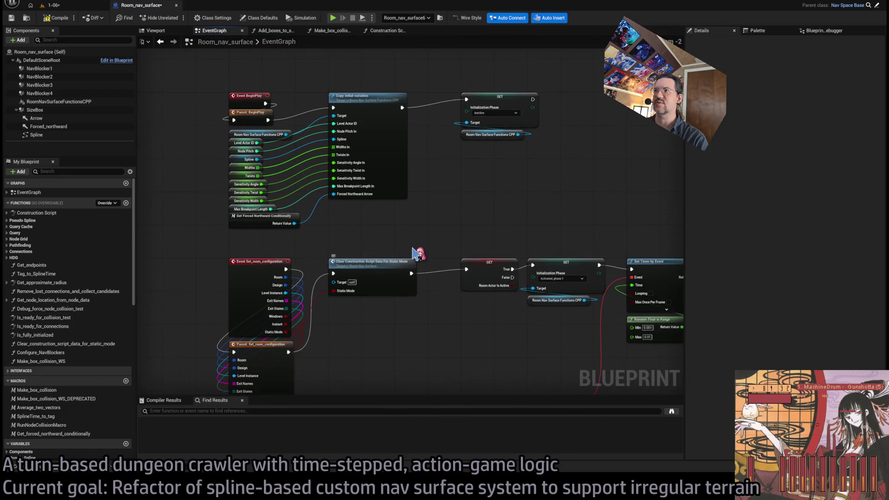
{"action": "scroll", "coordinate": [391, 345], "scroll_direction": "down", "scroll_amount": 1}
{"action": "scroll", "coordinate": [379, 236], "scroll_direction": "up", "scroll_amount": 2}
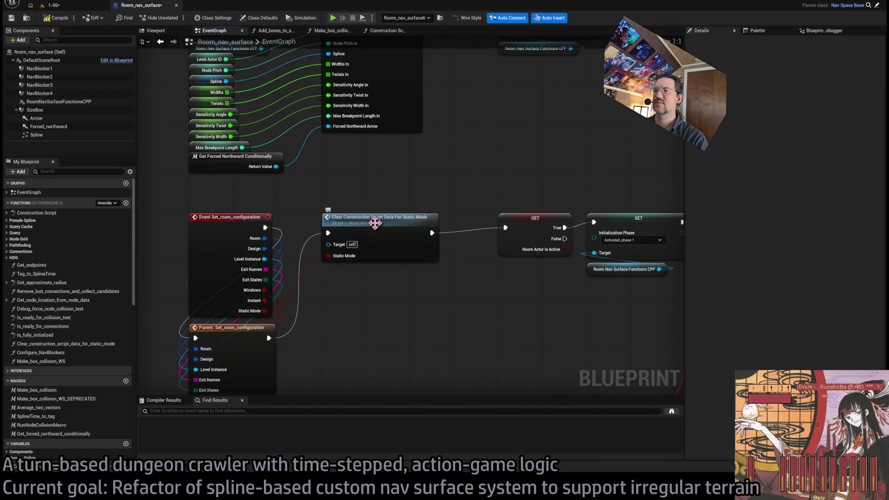
{"action": "scroll", "coordinate": [393, 244], "scroll_direction": "down", "scroll_amount": 3}
Look over the timer, Set_room_configuration, initialization phase, Height Offset Test and Bake Node Locations nodes
{"action": "mouse_move", "coordinate": [394, 244]}
{"action": "left_mouse_down"}
{"action": "mouse_move", "coordinate": [235, 222]}
{"action": "mouse_move", "coordinate": [440, 153]}
{"action": "mouse_move", "coordinate": [443, 139]}
{"action": "mouse_move", "coordinate": [356, 133]}
{"action": "mouse_move", "coordinate": [366, 167]}
{"action": "mouse_move", "coordinate": [443, 184]}
{"action": "mouse_move", "coordinate": [442, 208]}
{"action": "left_mouse_up"}
{"action": "mouse_move", "coordinate": [330, 187]}
{"action": "left_mouse_down"}
{"action": "mouse_move", "coordinate": [408, 198]}
{"action": "mouse_move", "coordinate": [373, 181]}
{"action": "left_mouse_up"}
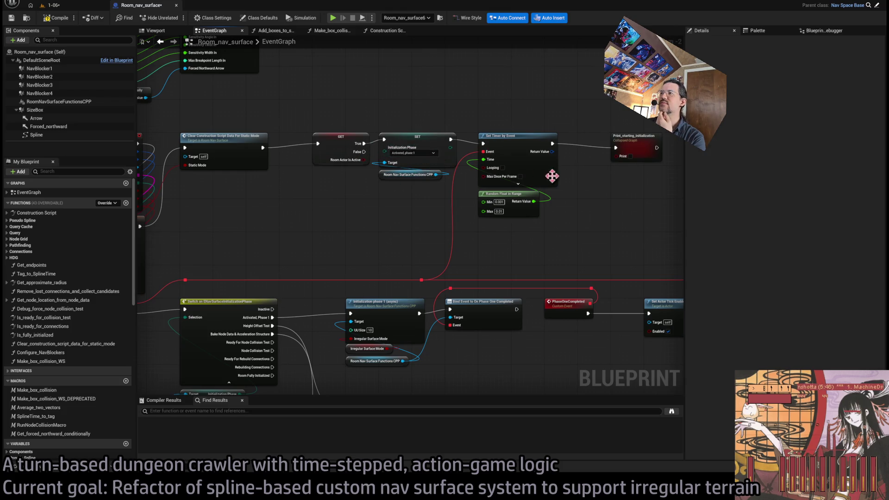
{"action": "left_click_drag", "start_coordinate": [590, 200], "coordinate": [538, 133]}
{"action": "left_click_drag", "start_coordinate": [397, 190], "coordinate": [372, 185]}
{"action": "mouse_move", "coordinate": [391, 278]}
{"action": "left_mouse_down"}
{"action": "mouse_move", "coordinate": [383, 310]}
{"action": "mouse_move", "coordinate": [306, 331]}
{"action": "left_mouse_up"}
{"action": "left_click_drag", "start_coordinate": [425, 235], "coordinate": [504, 140]}
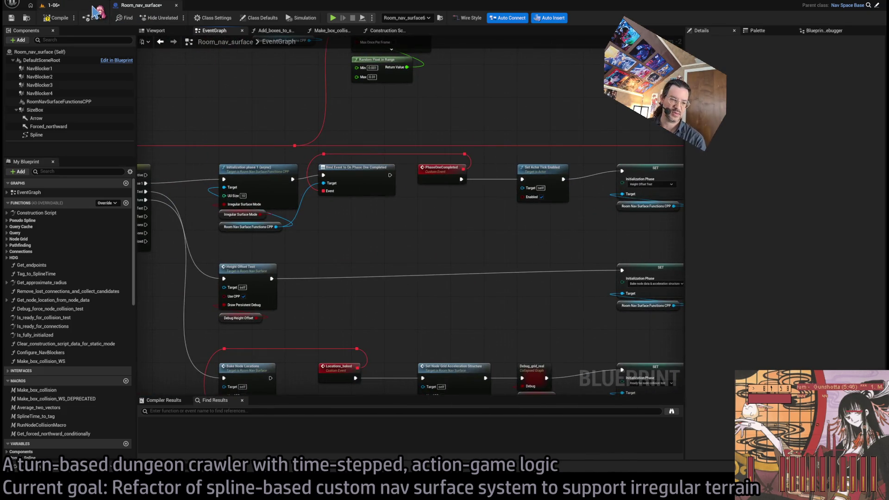
{"action": "left_click", "coordinate": [99, 10]}
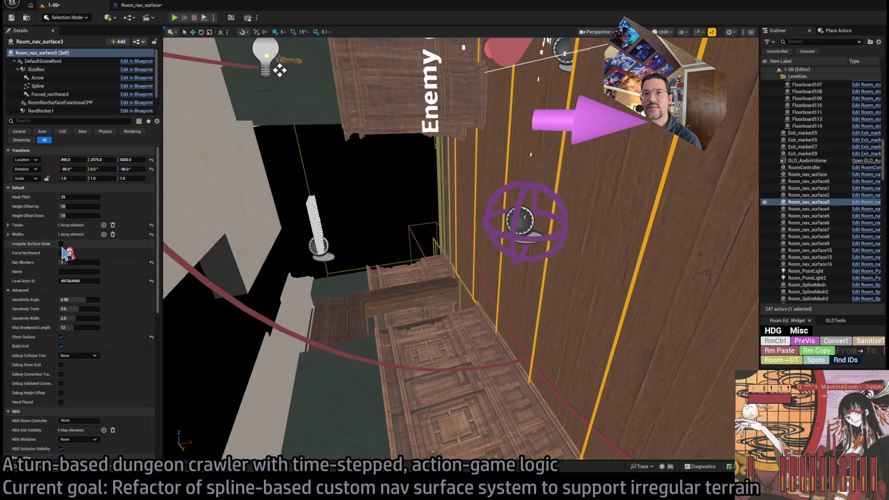
Back in the EventGraph, inspect the initialization phase switch, Bind Event, PhaseOneCompleted and Set Actor Tick Enabled
{"action": "left_click", "coordinate": [139, 6]}
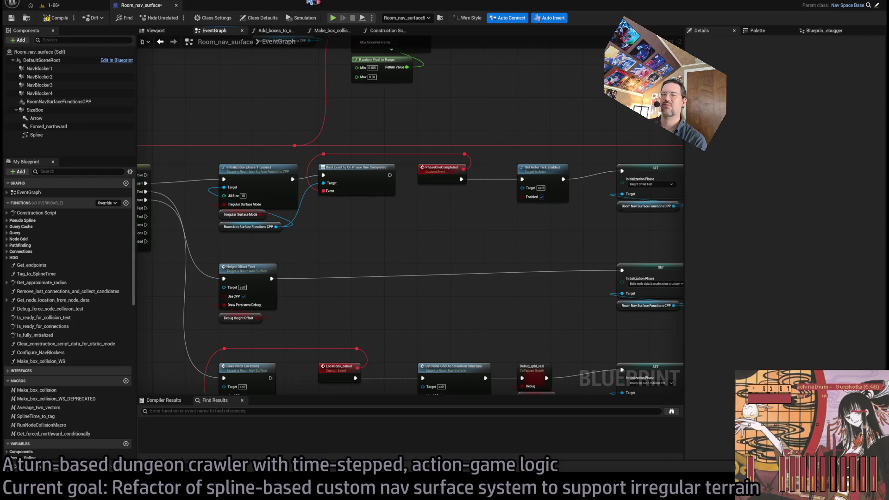
{"action": "scroll", "coordinate": [503, 284], "scroll_direction": "up", "scroll_amount": 2}
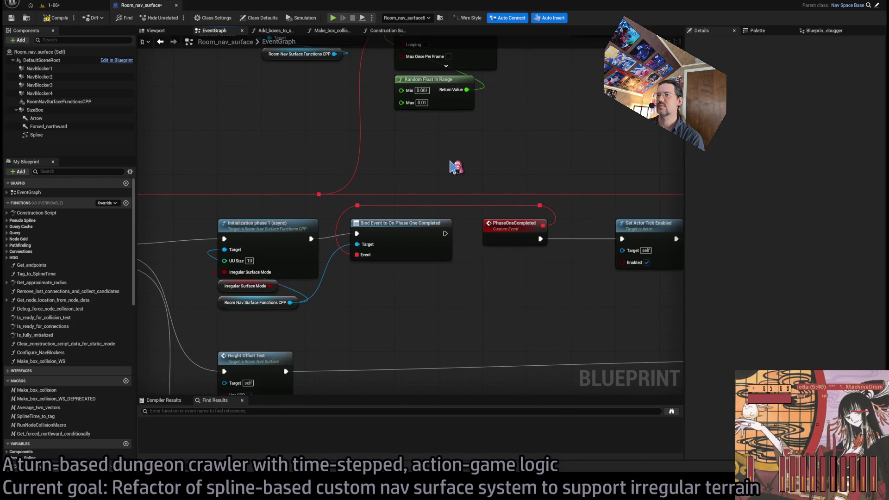
{"action": "scroll", "coordinate": [532, 208], "scroll_direction": "down", "scroll_amount": 6}
{"action": "scroll", "coordinate": [351, 223], "scroll_direction": "up", "scroll_amount": 4}
{"action": "scroll", "coordinate": [366, 225], "scroll_direction": "up", "scroll_amount": 1}
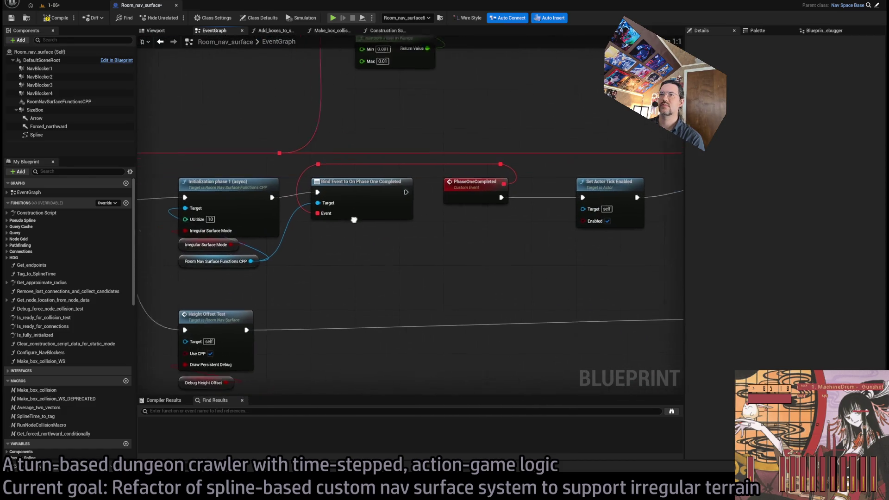
{"action": "left_click_drag", "start_coordinate": [365, 224], "coordinate": [517, 218]}
{"action": "left_click_drag", "start_coordinate": [461, 213], "coordinate": [370, 214]}
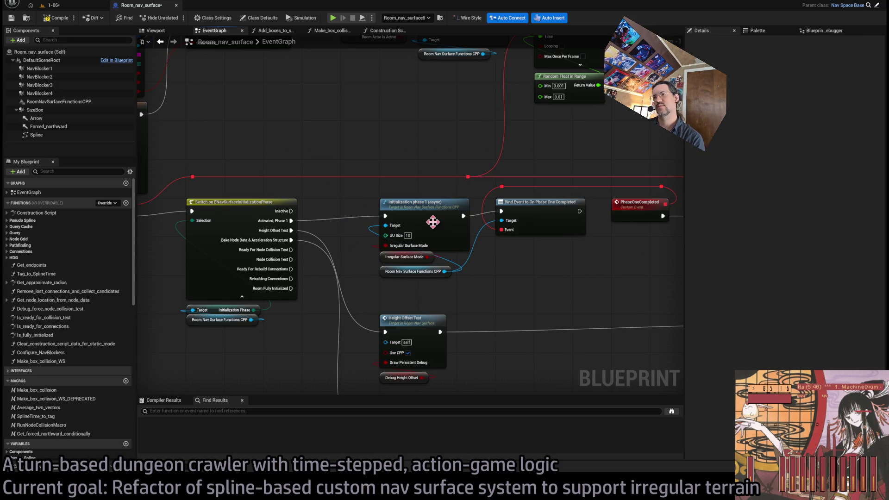
{"action": "mouse_move", "coordinate": [433, 222]}
{"action": "left_mouse_down"}
{"action": "mouse_move", "coordinate": [311, 263]}
{"action": "mouse_move", "coordinate": [354, 255]}
{"action": "mouse_move", "coordinate": [252, 252]}
{"action": "mouse_move", "coordinate": [362, 275]}
{"action": "left_mouse_up"}
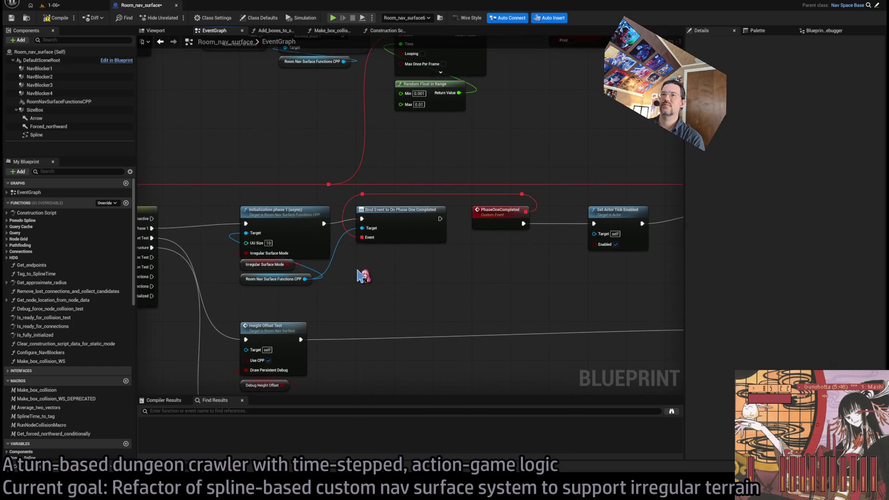
{"action": "left_click_drag", "start_coordinate": [294, 227], "coordinate": [405, 204]}
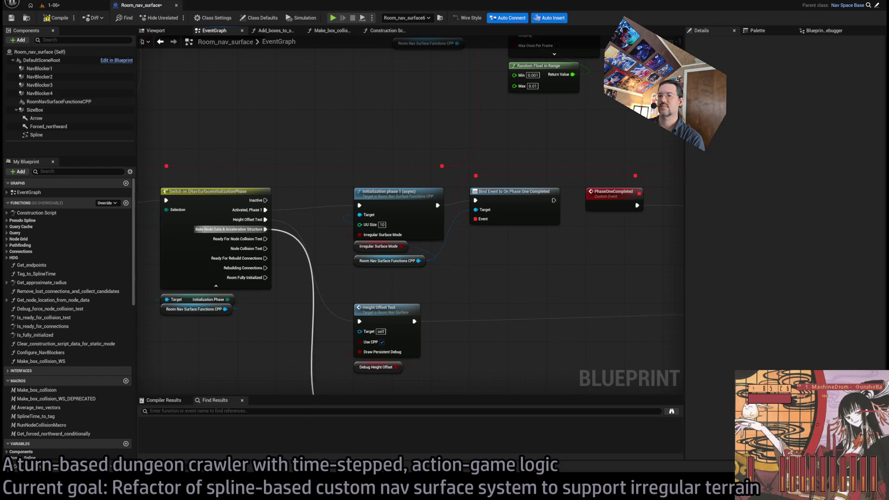
{"action": "left_click_drag", "start_coordinate": [356, 256], "coordinate": [422, 251]}
Check the Initialization phase nodes, compile with F7, and open Clear_construction_script_data_for_static_mode
{"action": "mouse_move", "coordinate": [395, 135]}
{"action": "left_mouse_down"}
{"action": "mouse_move", "coordinate": [506, 247]}
{"action": "mouse_move", "coordinate": [504, 241]}
{"action": "left_mouse_up"}
{"action": "left_click", "coordinate": [408, 166]}
{"action": "left_click_drag", "start_coordinate": [439, 137], "coordinate": [477, 257]}
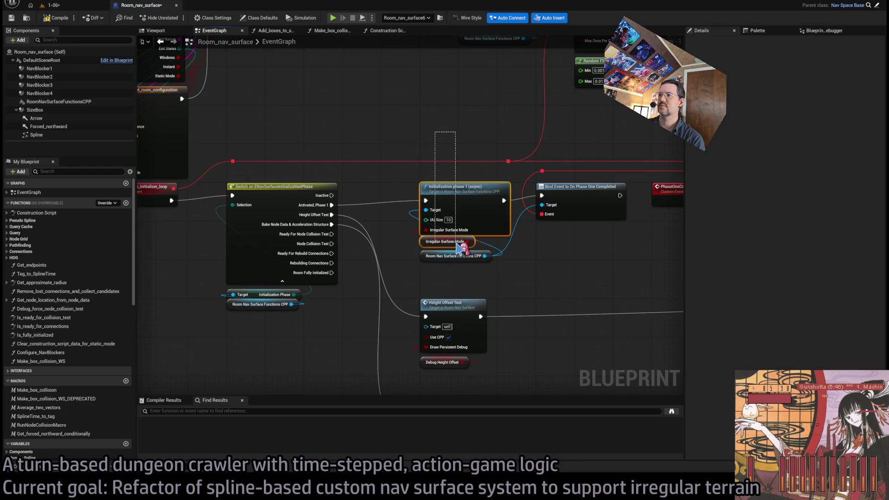
{"action": "left_click", "coordinate": [501, 249]}
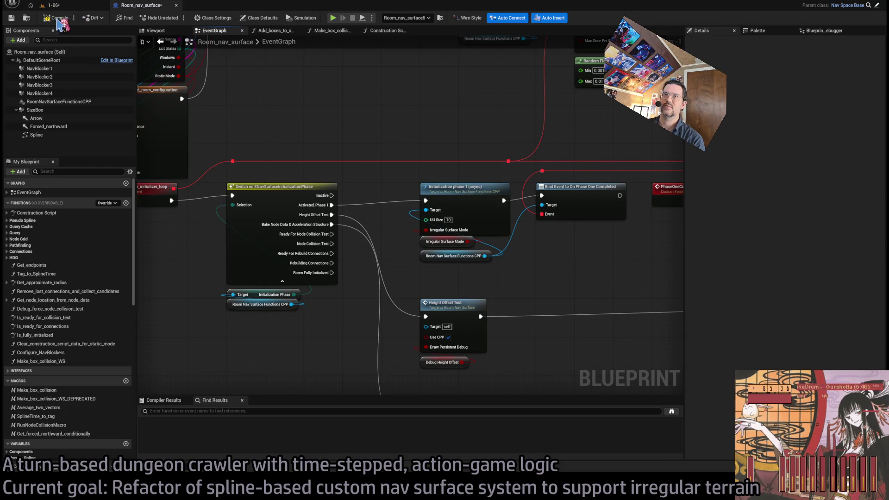
{"action": "key", "text": "F7"}
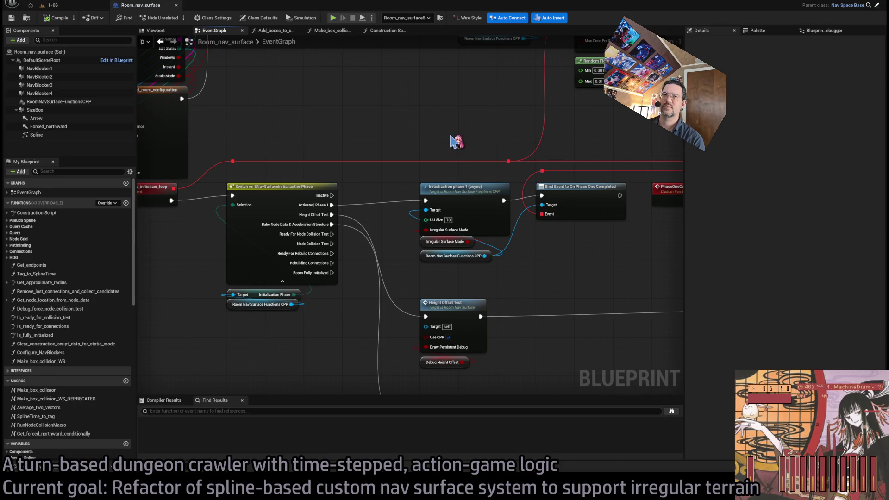
{"action": "scroll", "coordinate": [330, 198], "scroll_direction": "up", "scroll_amount": 1}
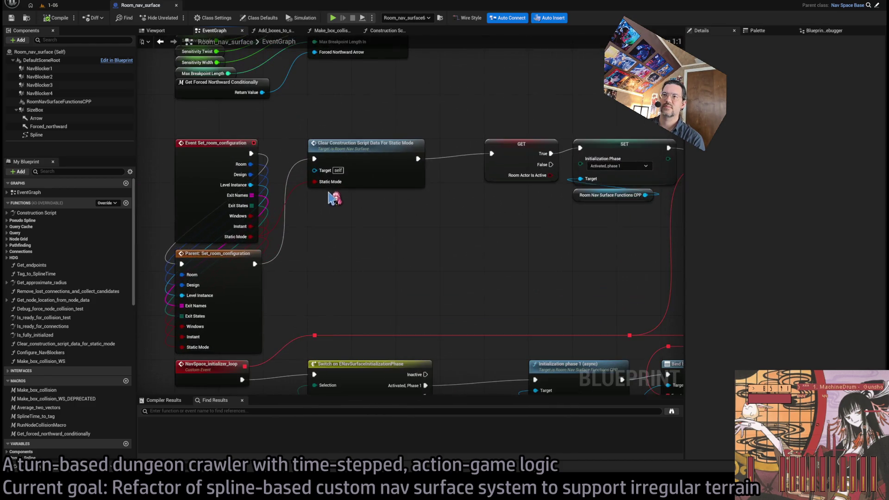
{"action": "double_click", "coordinate": [329, 152]}
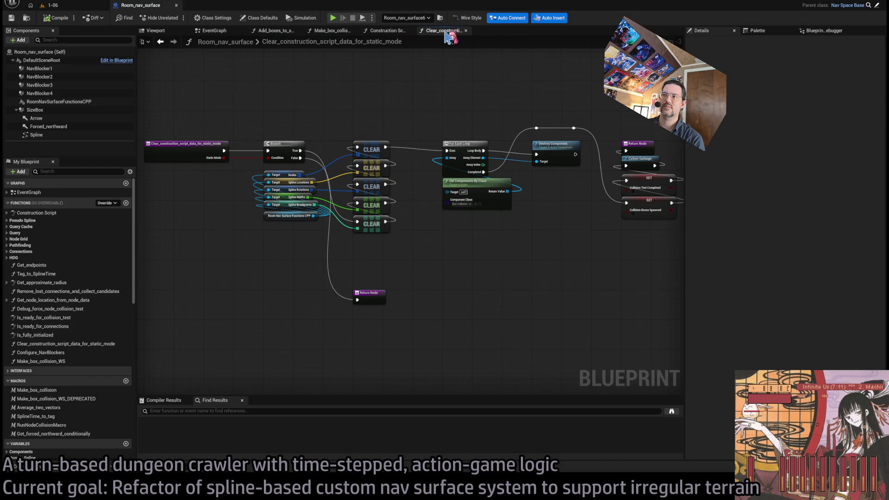
Turn on Hand Placed for Room_nav_surface3 in the 1-06 level
{"action": "left_click", "coordinate": [51, 5]}
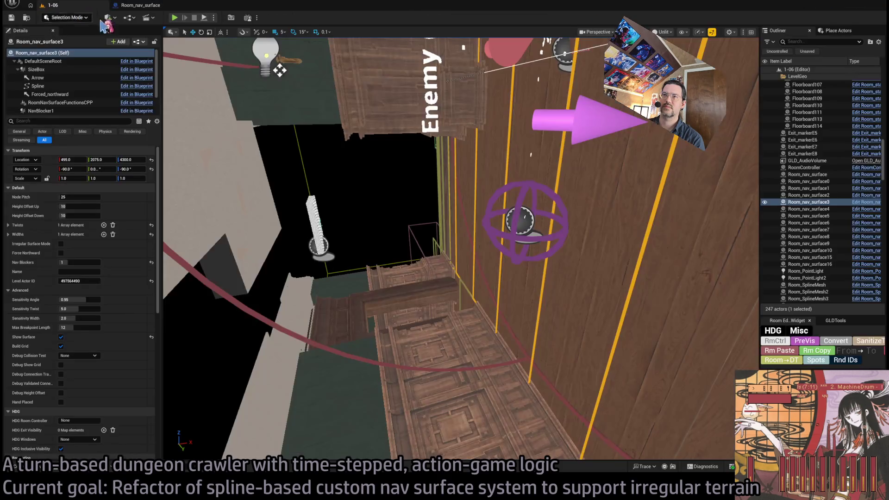
{"action": "left_click", "coordinate": [150, 6]}
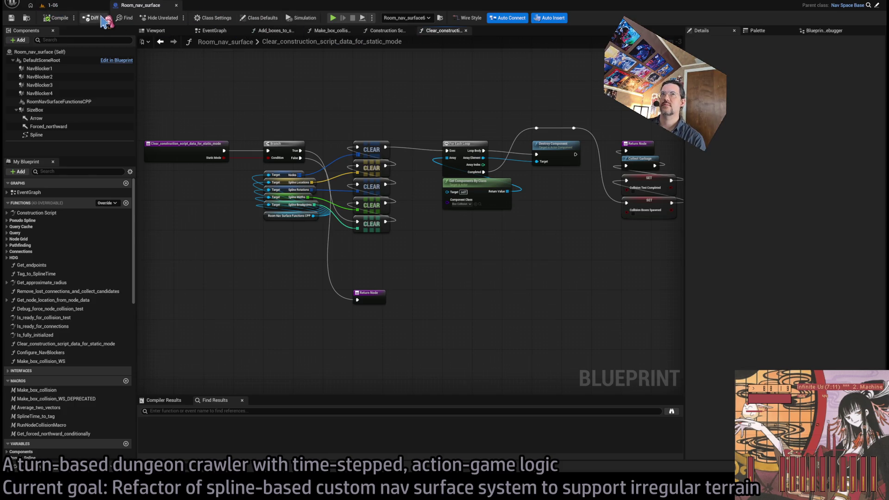
{"action": "left_click", "coordinate": [48, 5]}
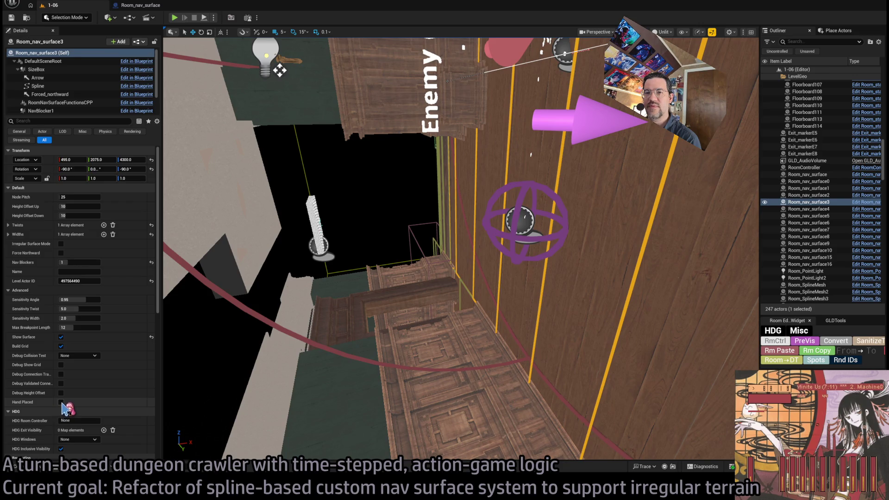
{"action": "left_click", "coordinate": [60, 401]}
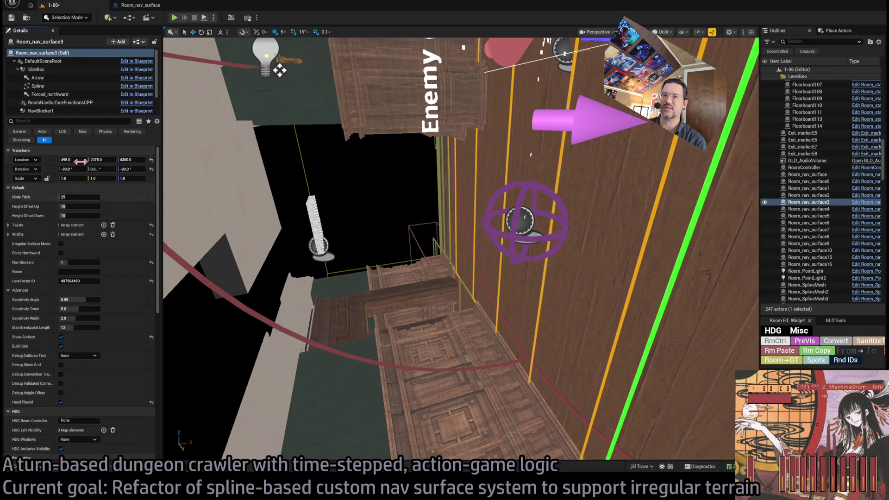
{"action": "left_click", "coordinate": [141, 5]}
Add a Hello Print String after Destroy Component, then play-test the level and stop
{"action": "mouse_move", "coordinate": [419, 234]}
{"action": "left_mouse_down"}
{"action": "mouse_move", "coordinate": [349, 245]}
{"action": "mouse_move", "coordinate": [302, 294]}
{"action": "left_mouse_up"}
{"action": "left_click", "coordinate": [456, 211]}
{"action": "left_click_drag", "start_coordinate": [462, 214], "coordinate": [487, 155]}
{"action": "left_click", "coordinate": [65, 7]}
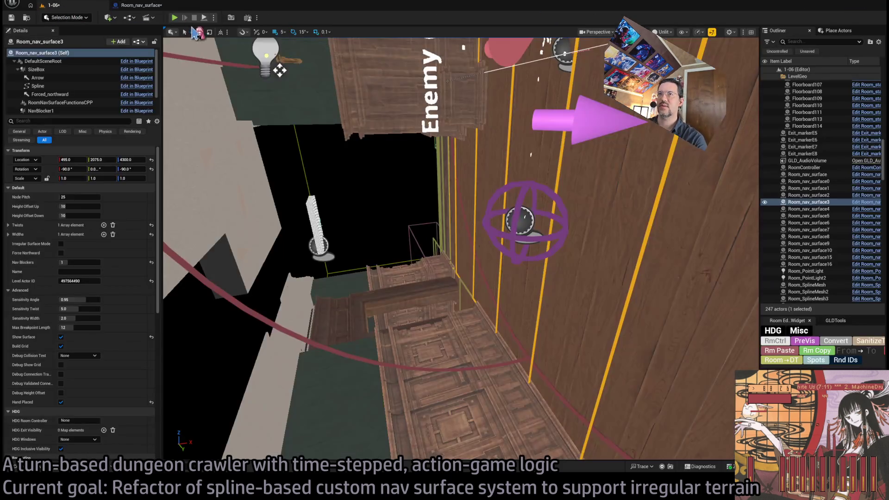
{"action": "key", "text": "alt+p"}
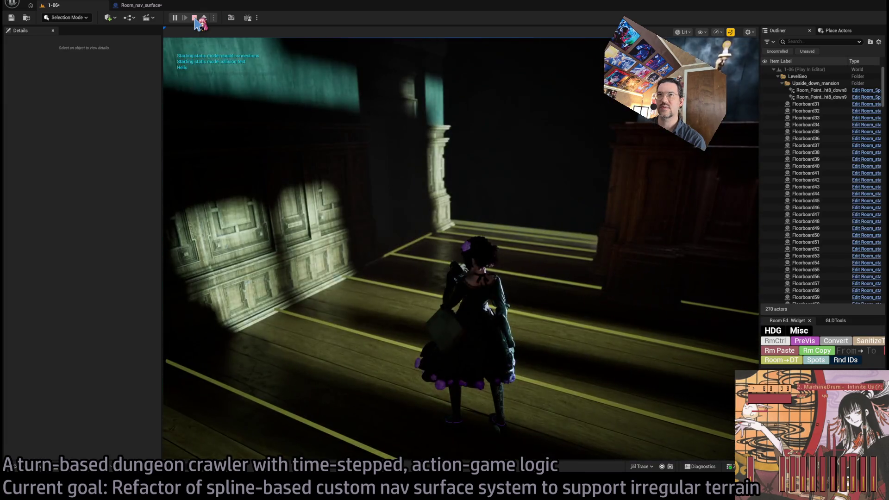
{"action": "left_click", "coordinate": [194, 19]}
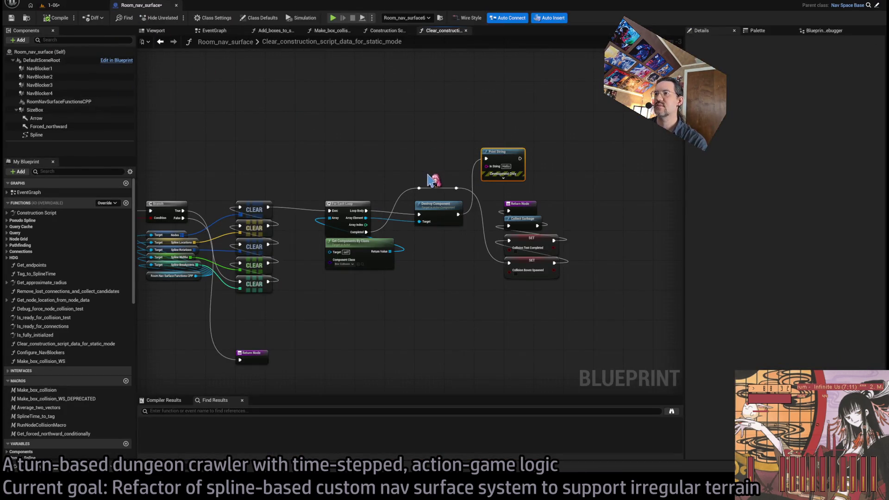
Restore the Print String, wire it into the For Each Loop, and compile
{"action": "key", "text": "Delete"}
{"action": "left_click_drag", "start_coordinate": [412, 147], "coordinate": [506, 139]}
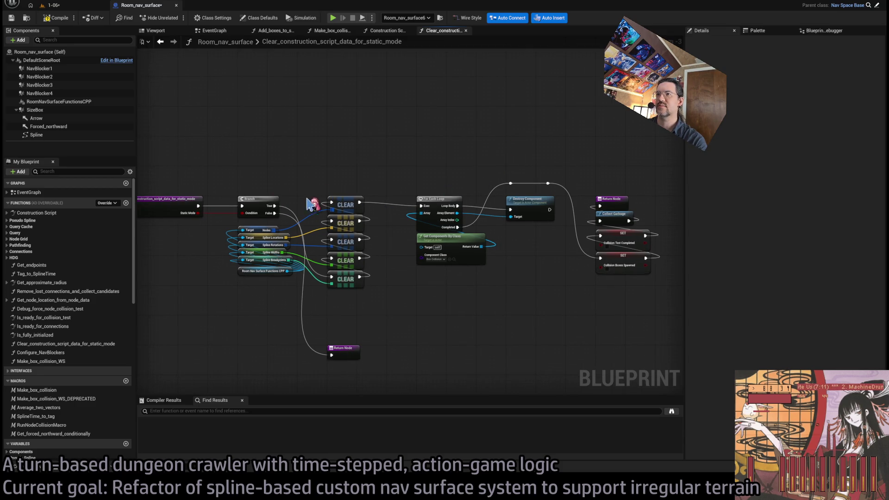
{"action": "key", "text": "ctrl+z"}
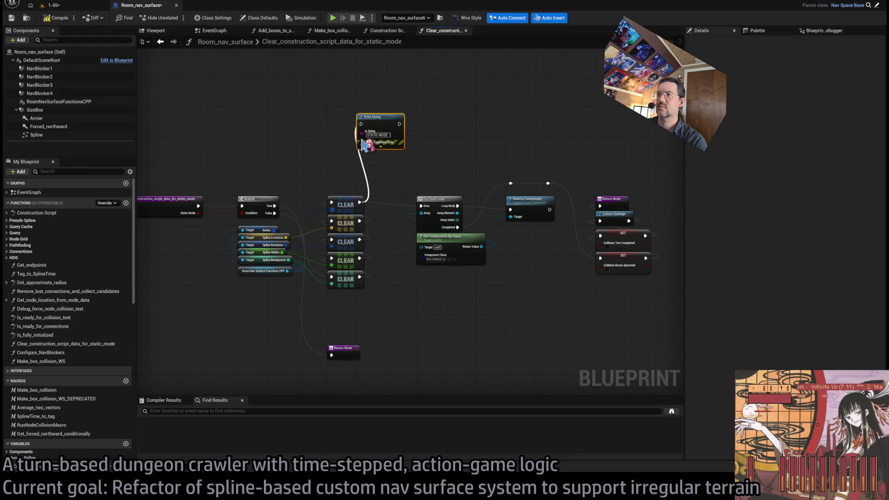
{"action": "mouse_move", "coordinate": [399, 124]}
{"action": "left_mouse_down"}
{"action": "mouse_move", "coordinate": [421, 213]}
{"action": "mouse_move", "coordinate": [420, 205]}
{"action": "left_mouse_up"}
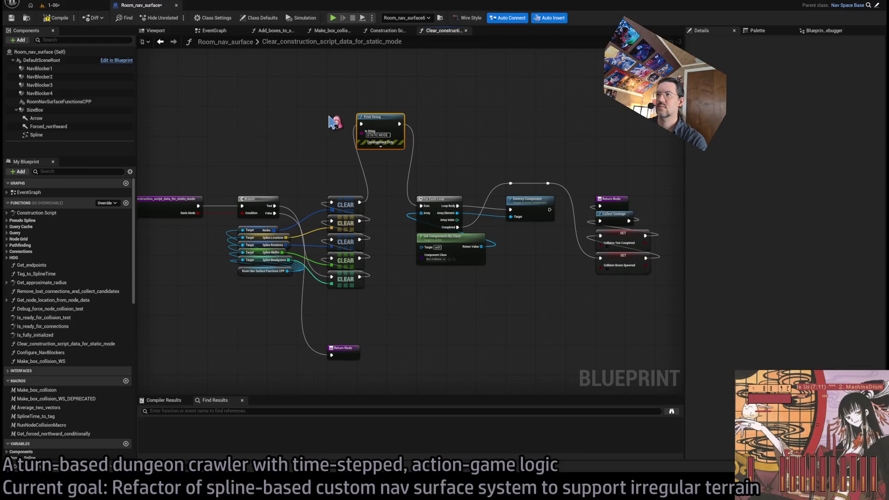
{"action": "left_click", "coordinate": [67, 21]}
Play-test the level, then wire the first CLEAR output directly into the For Each Loop
{"action": "left_click", "coordinate": [51, 6]}
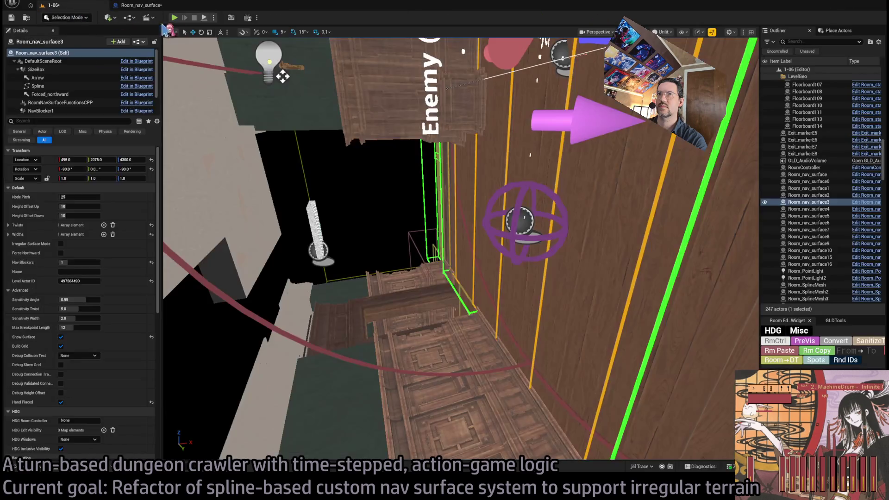
{"action": "left_click", "coordinate": [175, 18]}
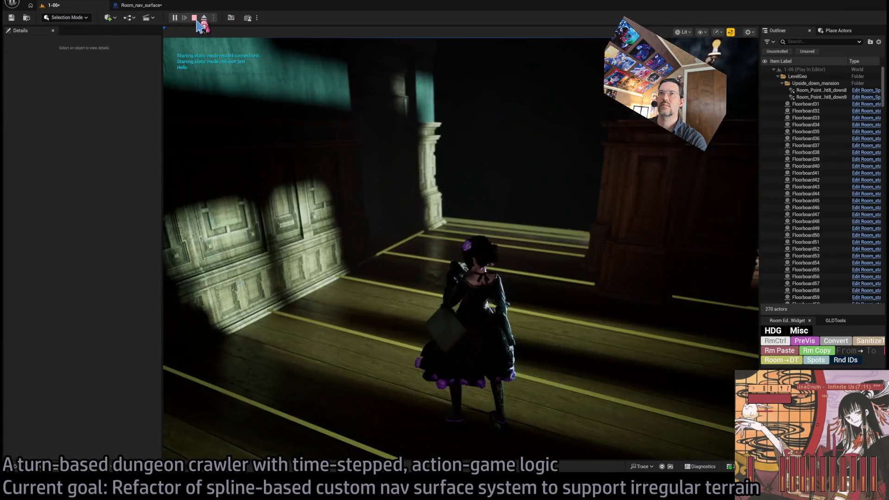
{"action": "left_click", "coordinate": [195, 18]}
{"action": "left_click", "coordinate": [139, 5]}
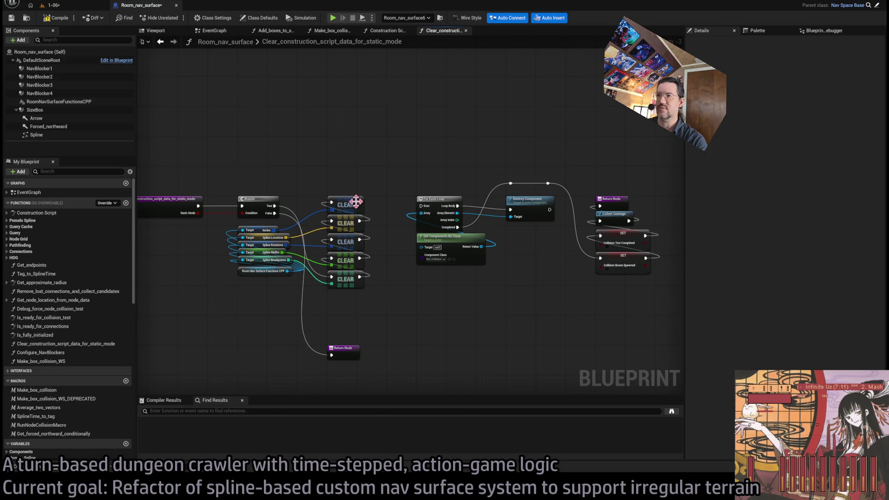
{"action": "left_click_drag", "start_coordinate": [359, 203], "coordinate": [428, 207]}
Turn off Hand Placed on Room_nav_surface3 and orbit around the curved wall
{"action": "left_click", "coordinate": [88, 6]}
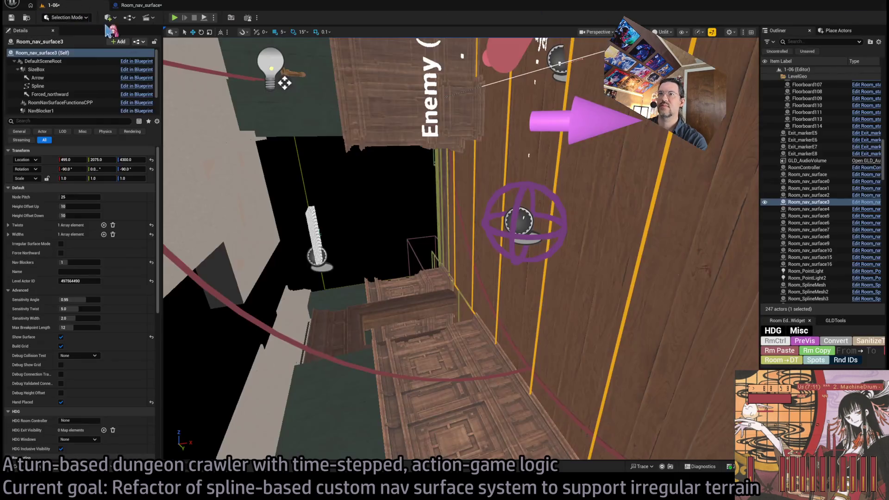
{"action": "left_click", "coordinate": [62, 402]}
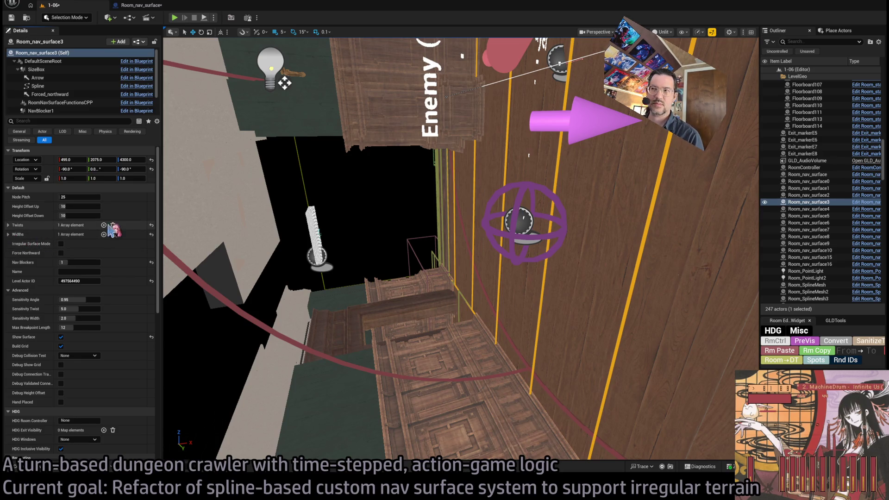
{"action": "key", "text": "f"}
{"action": "left_click_drag", "start_coordinate": [444, 250], "coordinate": [500, 250]}
{"action": "left_click_drag", "start_coordinate": [351, 222], "coordinate": [373, 221]}
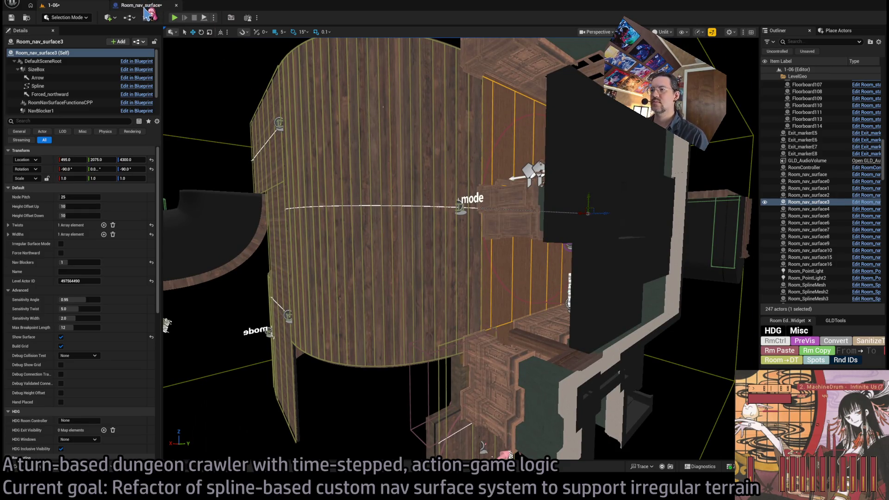
Nudge the static-mode function's entry node left, then run and end another play test
{"action": "left_click", "coordinate": [145, 10]}
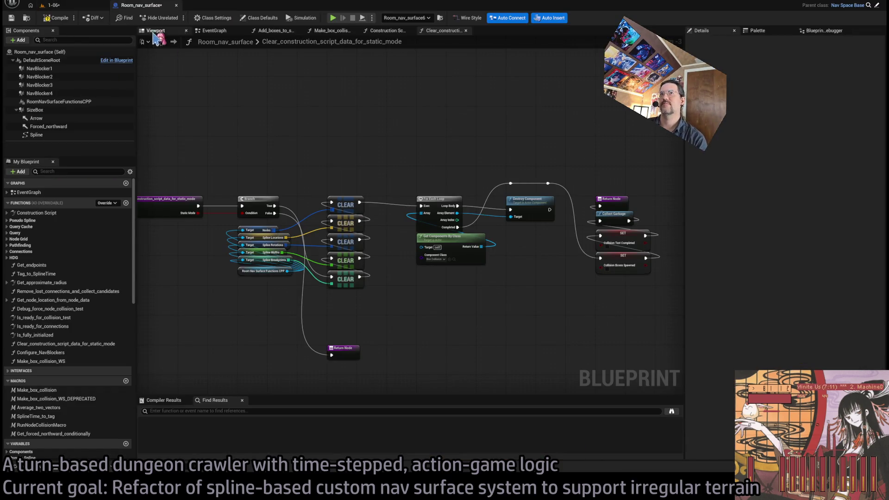
{"action": "mouse_move", "coordinate": [271, 208]}
{"action": "left_mouse_down"}
{"action": "mouse_move", "coordinate": [269, 148]}
{"action": "mouse_move", "coordinate": [263, 222]}
{"action": "mouse_move", "coordinate": [302, 148]}
{"action": "mouse_move", "coordinate": [304, 123]}
{"action": "left_mouse_up"}
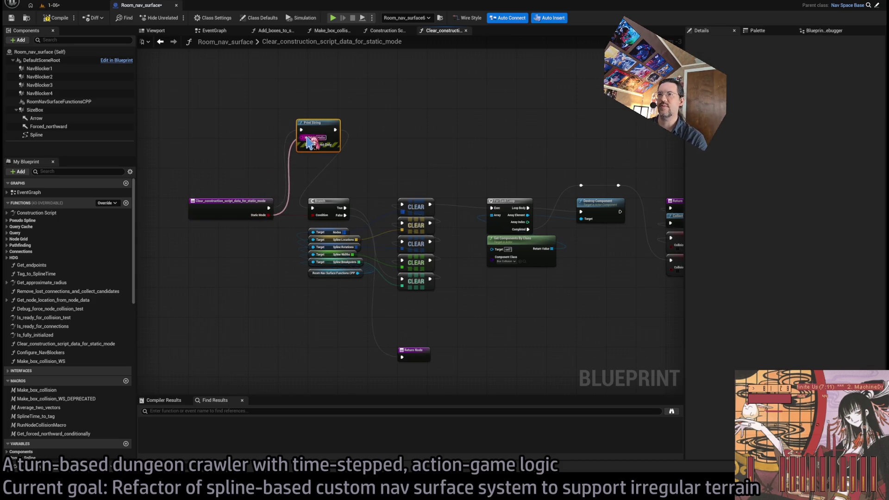
{"action": "left_click", "coordinate": [54, 5]}
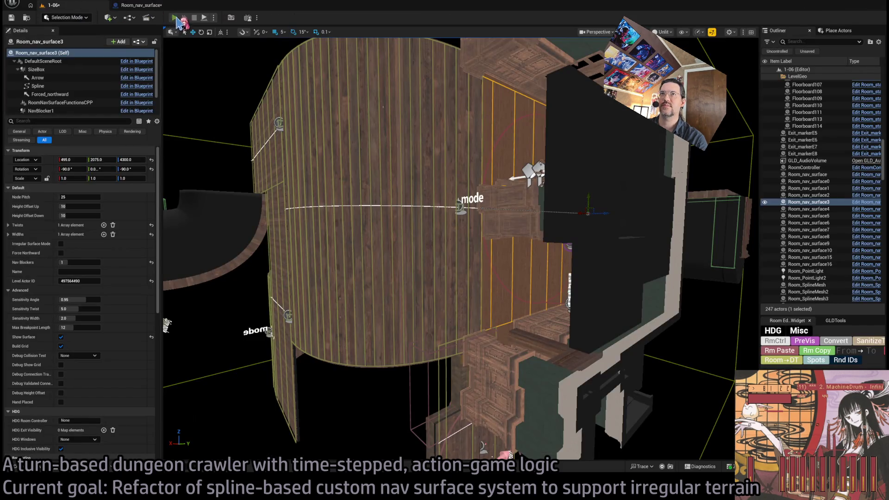
{"action": "left_click", "coordinate": [197, 21]}
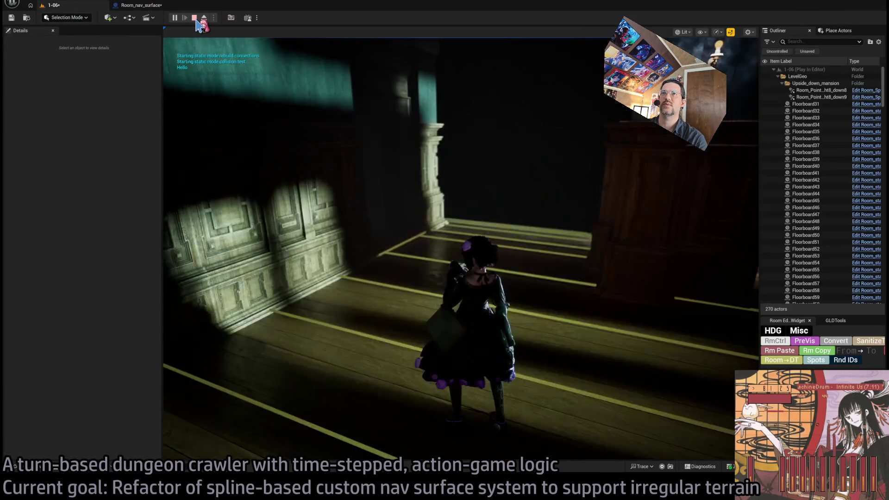
{"action": "key", "text": "Escape"}
{"action": "left_click", "coordinate": [135, 6]}
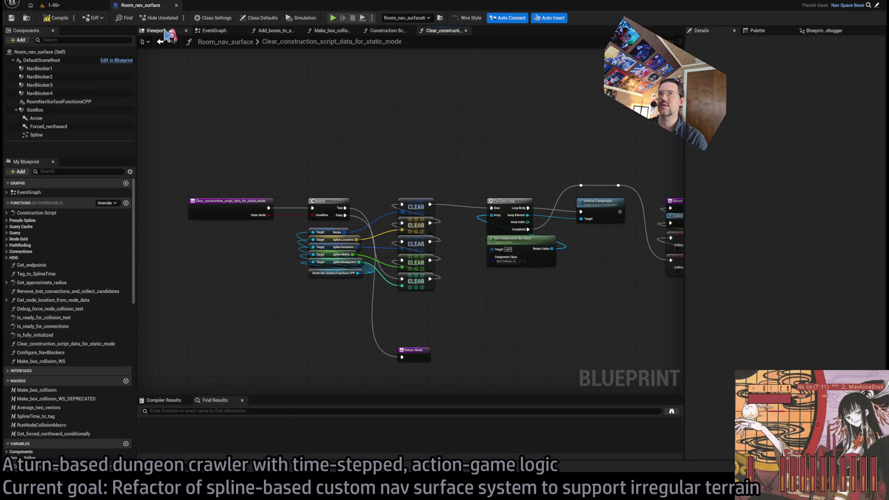
Check the curved wall and stairs, review the Construction Script, and begin a 'static_' blueprint search
{"action": "left_click", "coordinate": [74, 5]}
{"action": "mouse_move", "coordinate": [202, 82]}
{"action": "left_mouse_down"}
{"action": "mouse_move", "coordinate": [204, 107]}
{"action": "mouse_move", "coordinate": [185, 109]}
{"action": "mouse_move", "coordinate": [176, 139]}
{"action": "mouse_move", "coordinate": [195, 139]}
{"action": "mouse_move", "coordinate": [176, 148]}
{"action": "mouse_move", "coordinate": [209, 144]}
{"action": "mouse_move", "coordinate": [199, 138]}
{"action": "mouse_move", "coordinate": [352, 162]}
{"action": "mouse_move", "coordinate": [324, 153]}
{"action": "mouse_move", "coordinate": [264, 95]}
{"action": "left_mouse_up"}
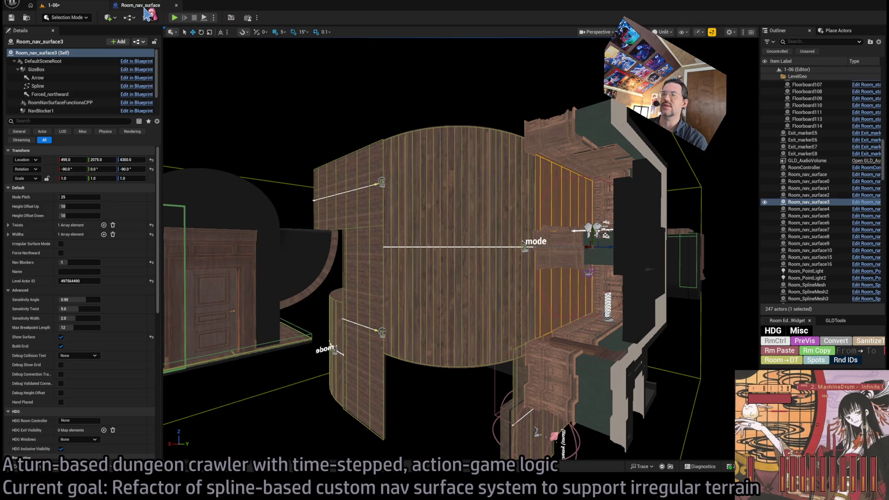
{"action": "left_click", "coordinate": [146, 6]}
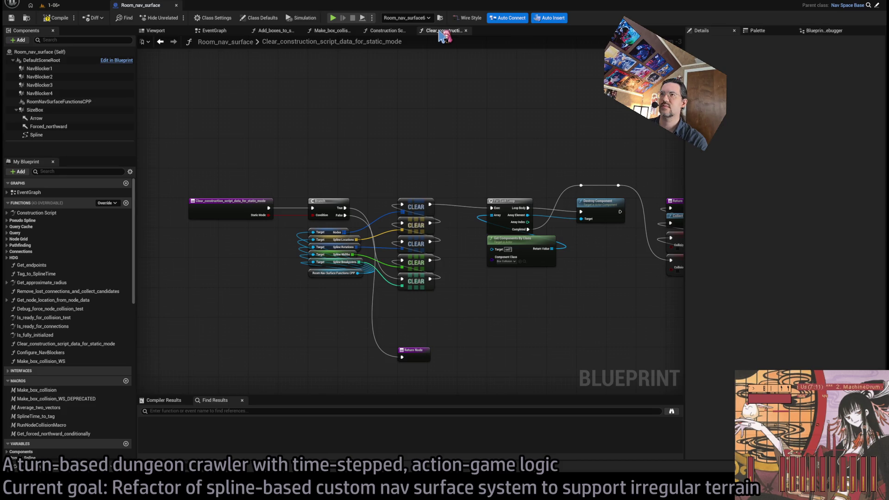
{"action": "left_click", "coordinate": [387, 31]}
{"action": "scroll", "coordinate": [571, 149], "scroll_direction": "up", "scroll_amount": 2}
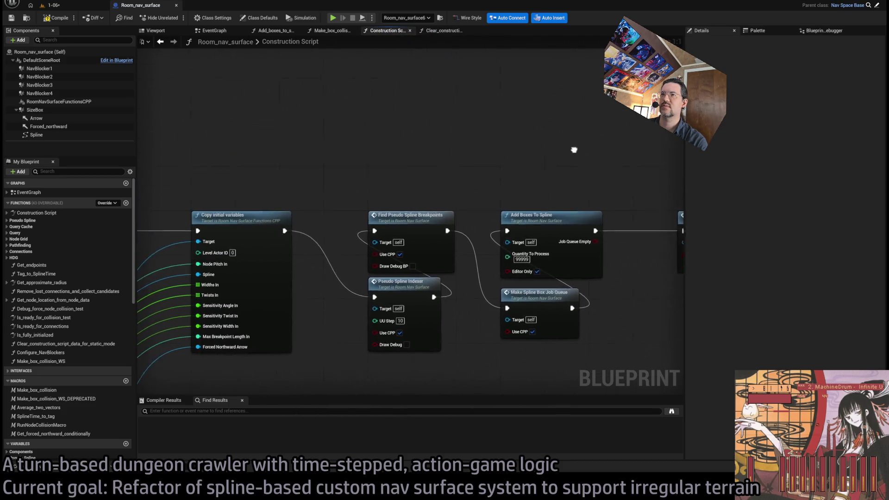
{"action": "scroll", "coordinate": [513, 121], "scroll_direction": "down", "scroll_amount": 7}
{"action": "left_click_drag", "start_coordinate": [484, 149], "coordinate": [368, 168]}
{"action": "left_click", "coordinate": [445, 30]}
{"action": "left_click", "coordinate": [237, 411]}
{"action": "type", "text": "static_mode"}
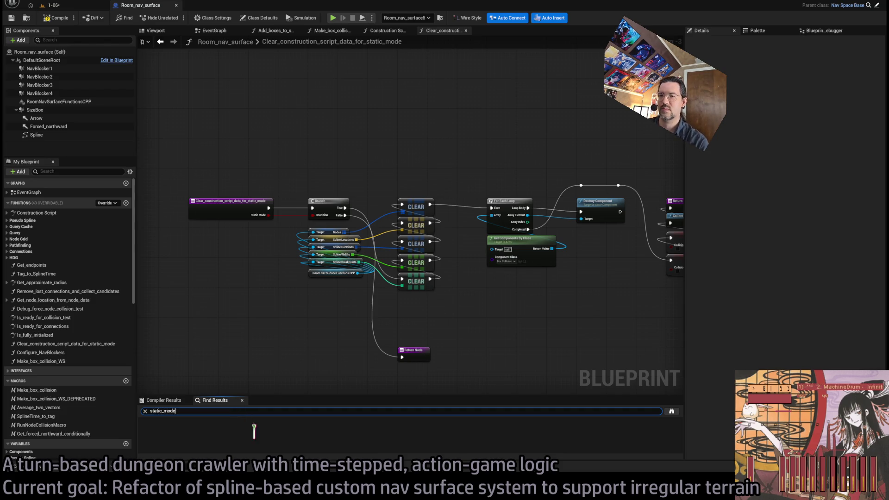
Search for static_mode and jump to the first match at Event Set_room_configuration
{"action": "key", "text": "Return"}
{"action": "double_click", "coordinate": [236, 429]}
{"action": "left_click_drag", "start_coordinate": [370, 318], "coordinate": [490, 260]}
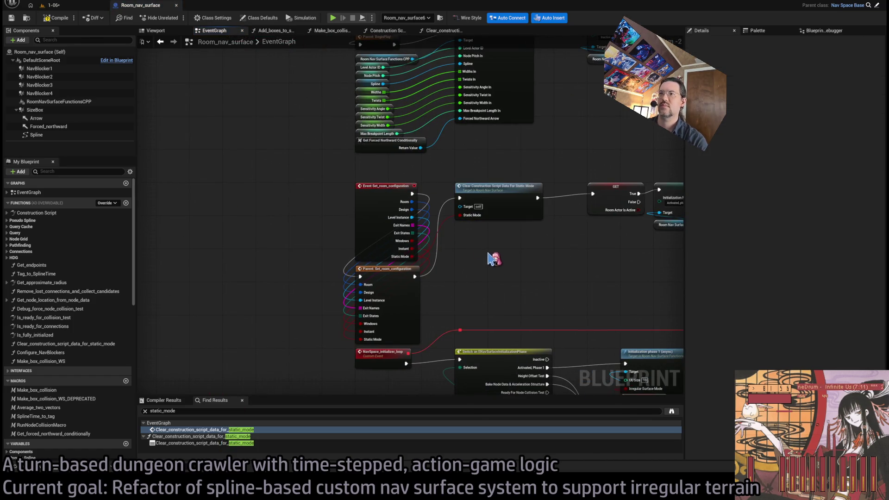
{"action": "left_click", "coordinate": [413, 184]}
{"action": "scroll", "coordinate": [435, 182], "scroll_direction": "up", "scroll_amount": 2}
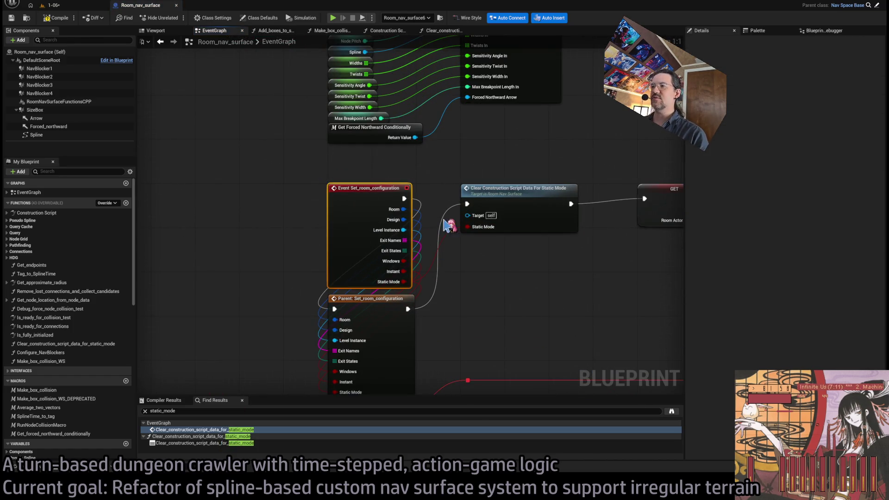
{"action": "left_click", "coordinate": [404, 168]}
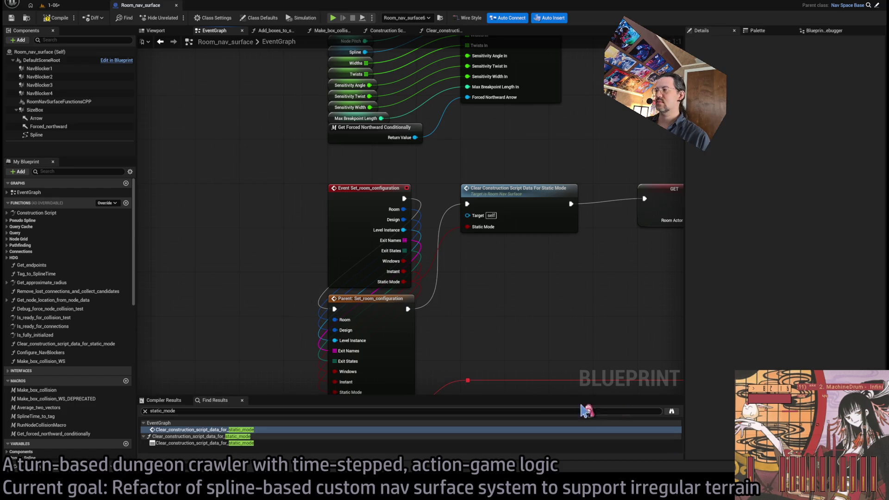
Clear the search and follow the call into the static-mode clearing function, centring its CLEAR nodes
{"action": "left_click", "coordinate": [145, 410]}
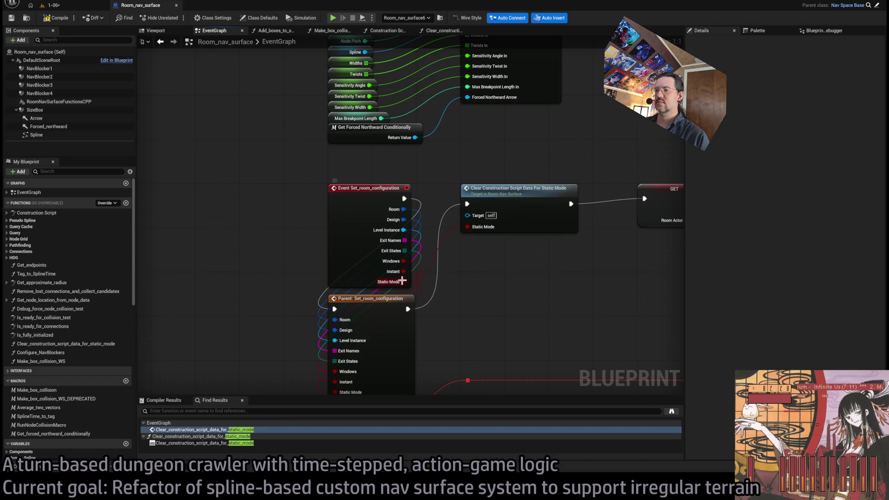
{"action": "left_click_drag", "start_coordinate": [536, 279], "coordinate": [403, 284]}
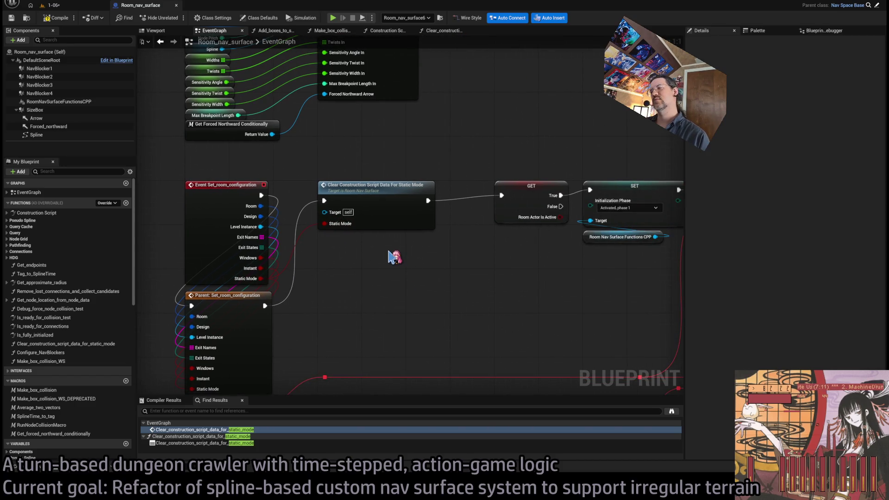
{"action": "double_click", "coordinate": [390, 197]}
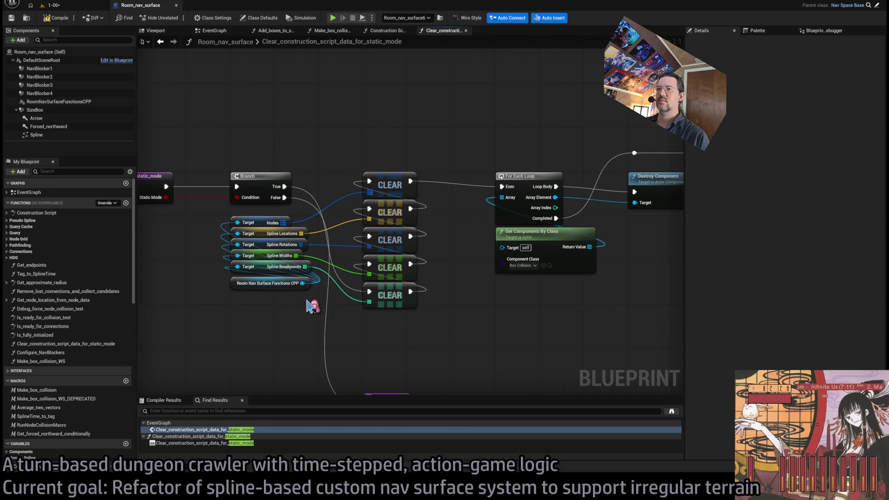
{"action": "scroll", "coordinate": [309, 305], "scroll_direction": "down", "scroll_amount": 1}
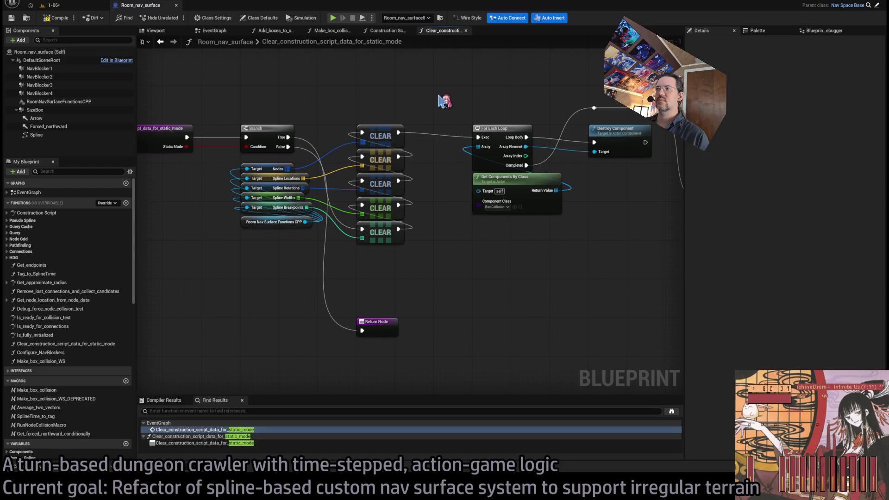
{"action": "left_click_drag", "start_coordinate": [450, 190], "coordinate": [416, 198]}
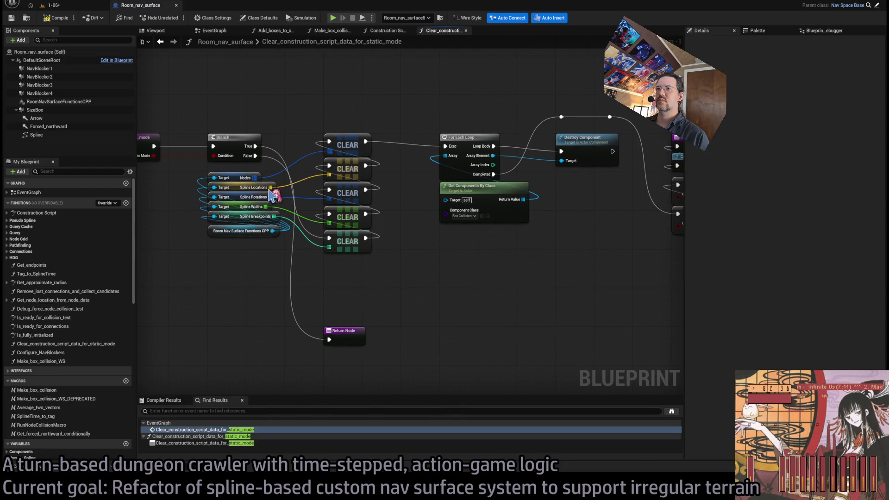
{"action": "left_click", "coordinate": [387, 31]}
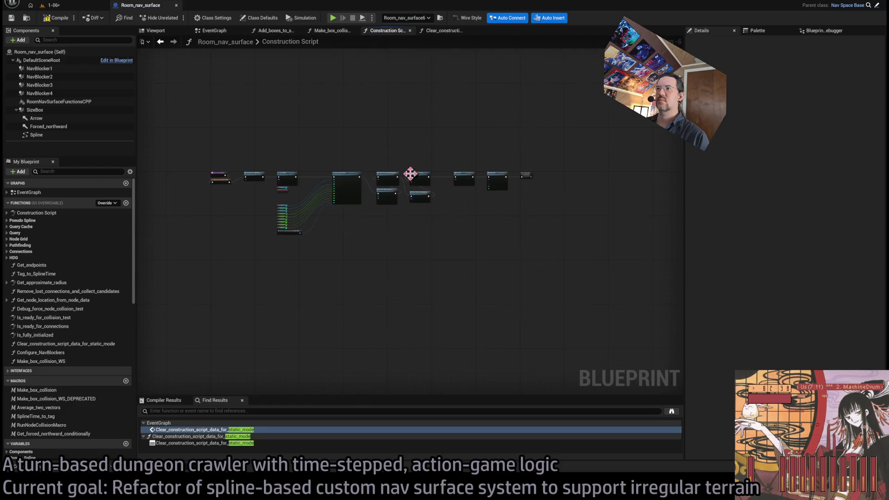
Route the function entry's execution straight to the Return Node, bypassing Branch, and compile
{"action": "scroll", "coordinate": [373, 159], "scroll_direction": "up", "scroll_amount": 3}
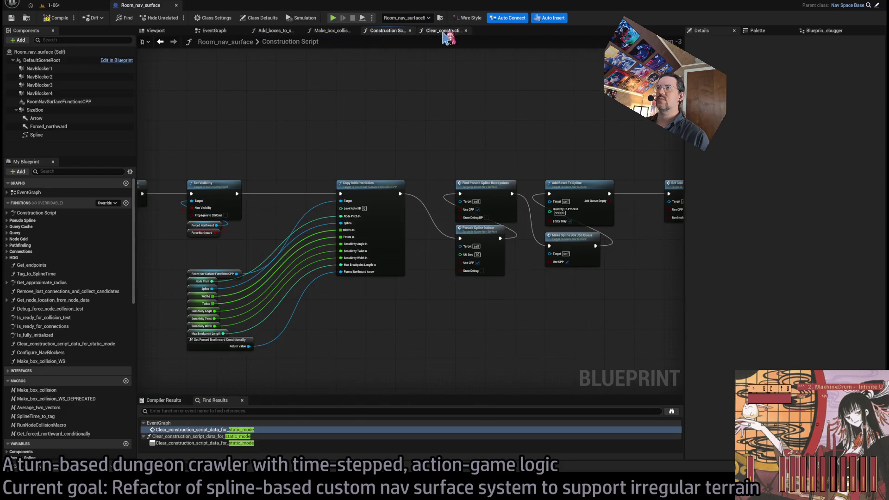
{"action": "left_click", "coordinate": [443, 31]}
{"action": "scroll", "coordinate": [307, 184], "scroll_direction": "up", "scroll_amount": 2}
{"action": "left_click_drag", "start_coordinate": [254, 174], "coordinate": [340, 108]}
{"action": "mouse_move", "coordinate": [315, 168]}
{"action": "left_mouse_down"}
{"action": "mouse_move", "coordinate": [341, 129]}
{"action": "mouse_move", "coordinate": [429, 368]}
{"action": "left_mouse_up"}
{"action": "mouse_move", "coordinate": [474, 148]}
{"action": "left_mouse_down"}
{"action": "mouse_move", "coordinate": [396, 119]}
{"action": "mouse_move", "coordinate": [373, 136]}
{"action": "left_mouse_up"}
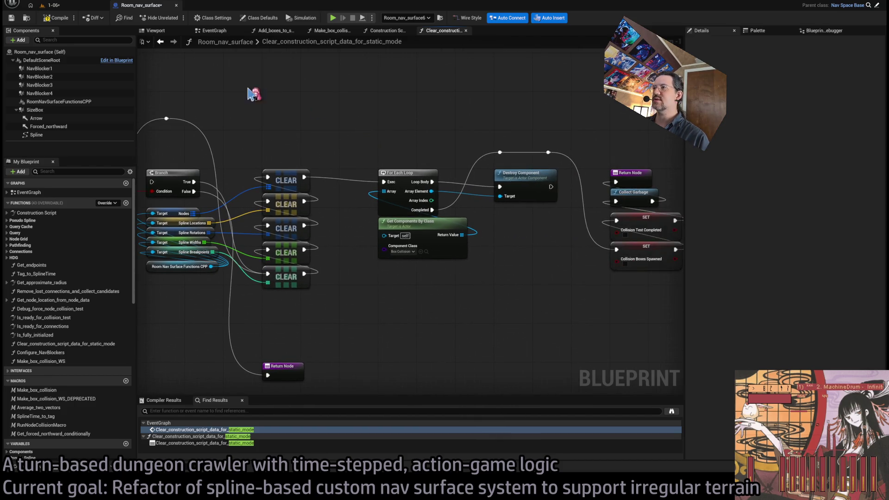
{"action": "left_click", "coordinate": [78, 6]}
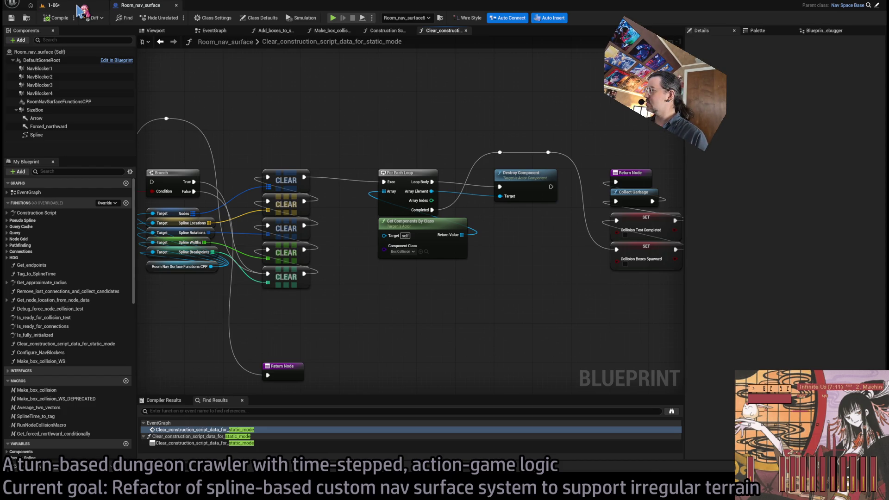
Play the level through its title menu, then add a Hello Print String after Destroy Component
{"action": "left_click", "coordinate": [78, 7]}
{"action": "left_click", "coordinate": [175, 18]}
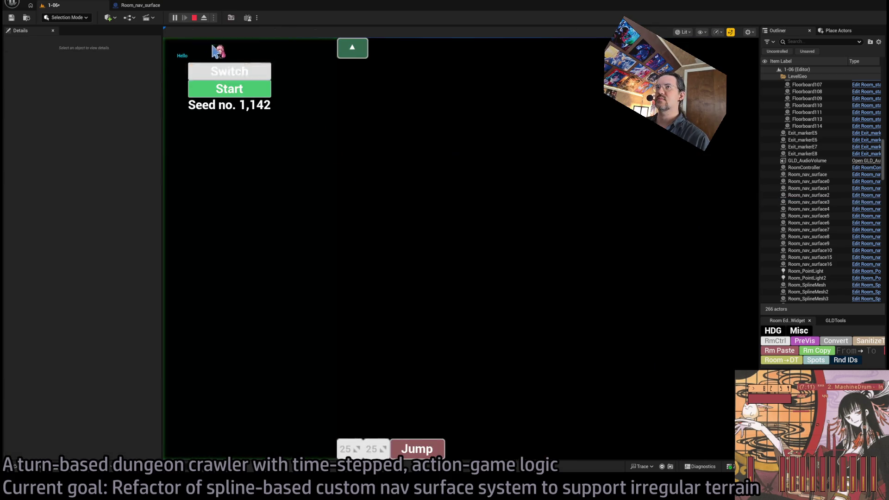
{"action": "left_click", "coordinate": [230, 65]}
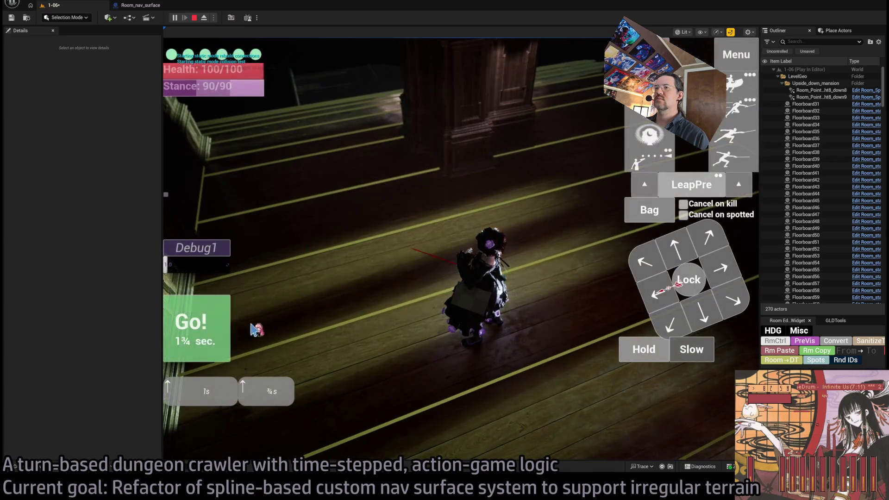
{"action": "left_click", "coordinate": [264, 327]}
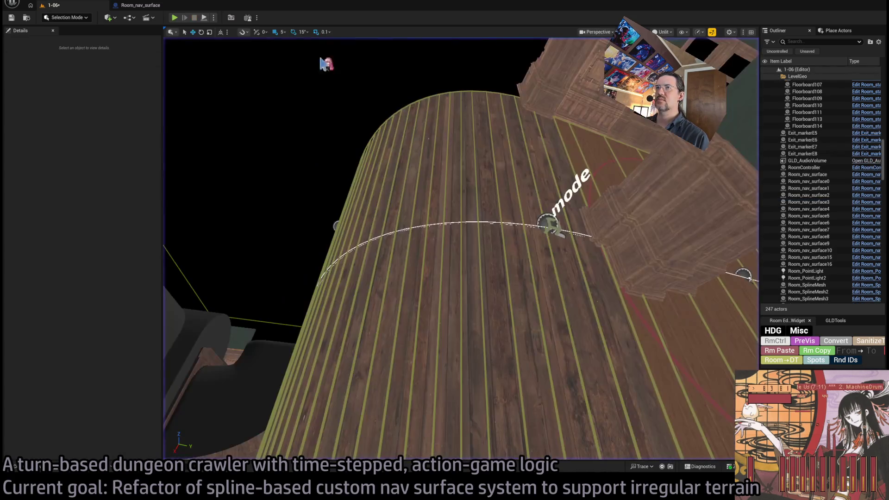
{"action": "left_click", "coordinate": [139, 5]}
{"action": "mouse_move", "coordinate": [435, 152]}
{"action": "left_mouse_down"}
{"action": "mouse_move", "coordinate": [466, 147]}
{"action": "mouse_move", "coordinate": [357, 166]}
{"action": "left_mouse_up"}
{"action": "left_click_drag", "start_coordinate": [423, 209], "coordinate": [491, 120]}
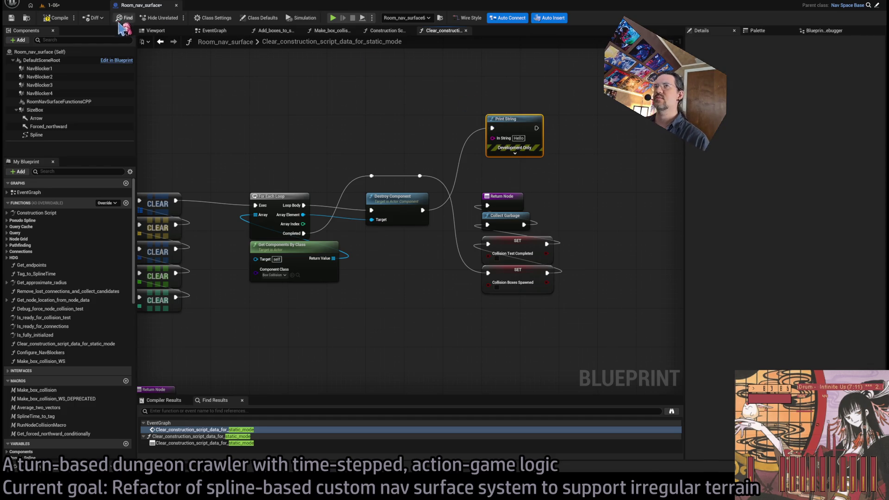
Run the level once more and delete the Hello Print String node
{"action": "left_click", "coordinate": [53, 5]}
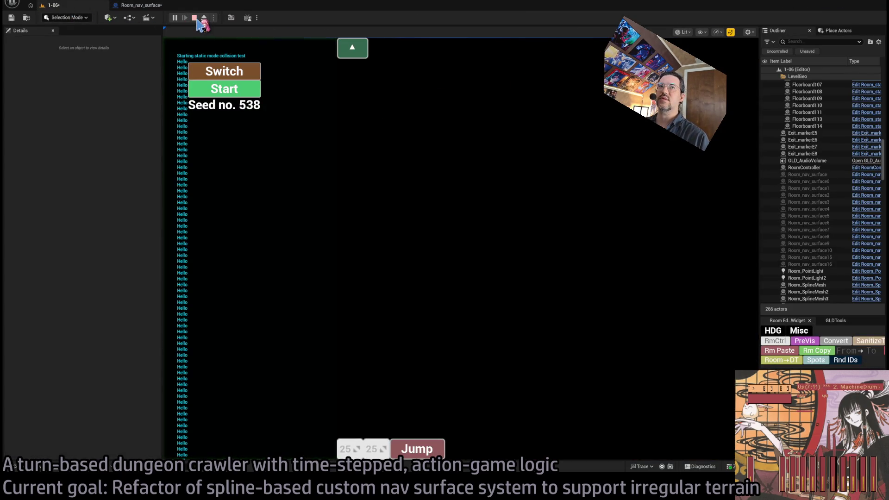
{"action": "left_click", "coordinate": [197, 20]}
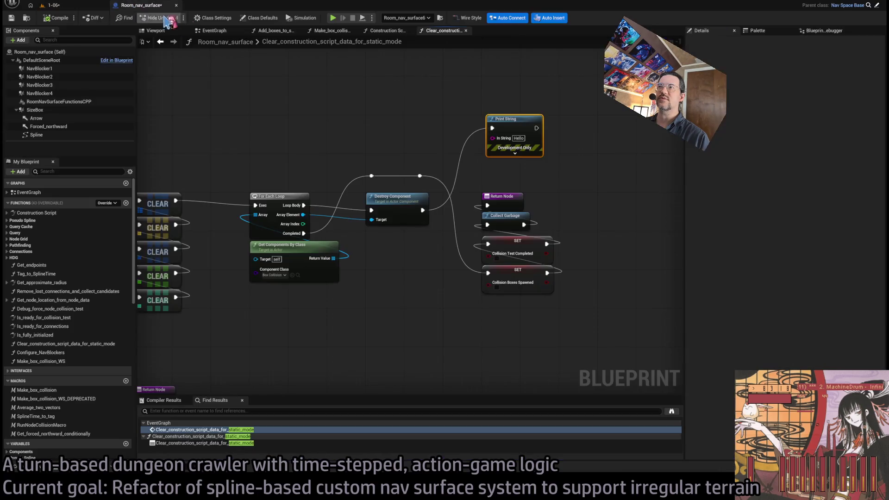
{"action": "key", "text": "Delete"}
Bring the entry and Branch nodes into view and glance at the Construction Script
{"action": "left_click_drag", "start_coordinate": [363, 144], "coordinate": [442, 141]}
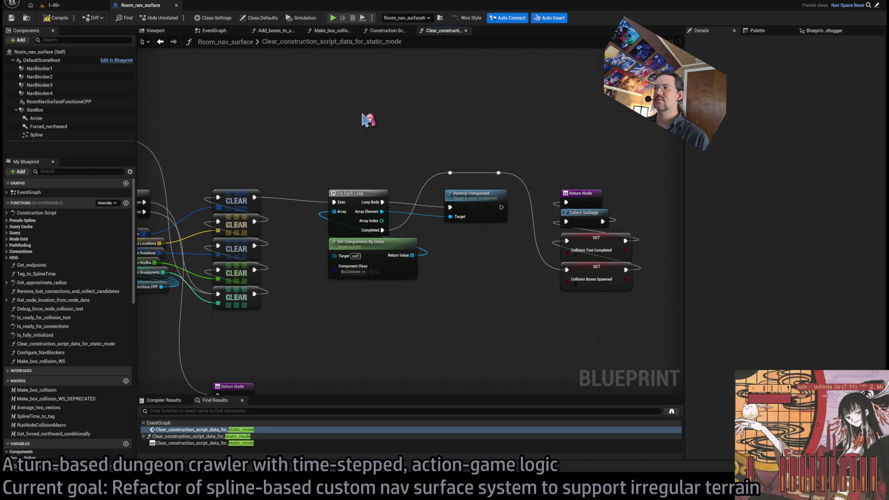
{"action": "left_click_drag", "start_coordinate": [343, 111], "coordinate": [390, 53]}
{"action": "left_click", "coordinate": [388, 33]}
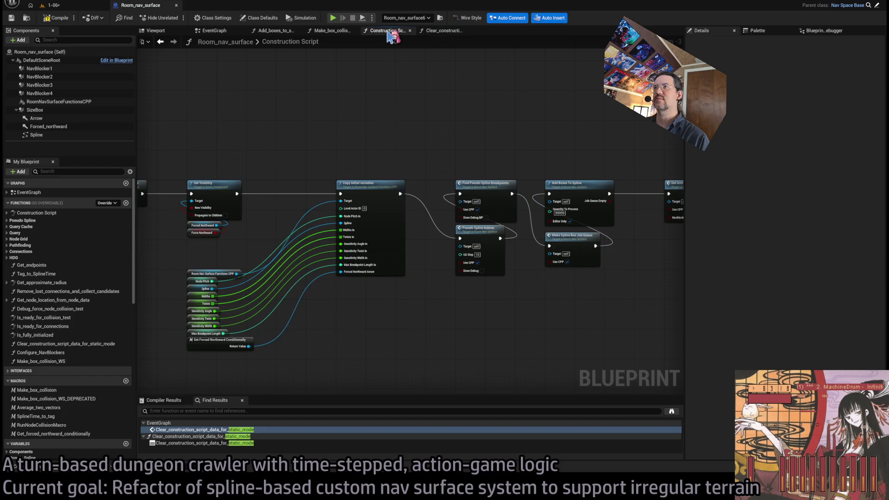
{"action": "left_click", "coordinate": [444, 31]}
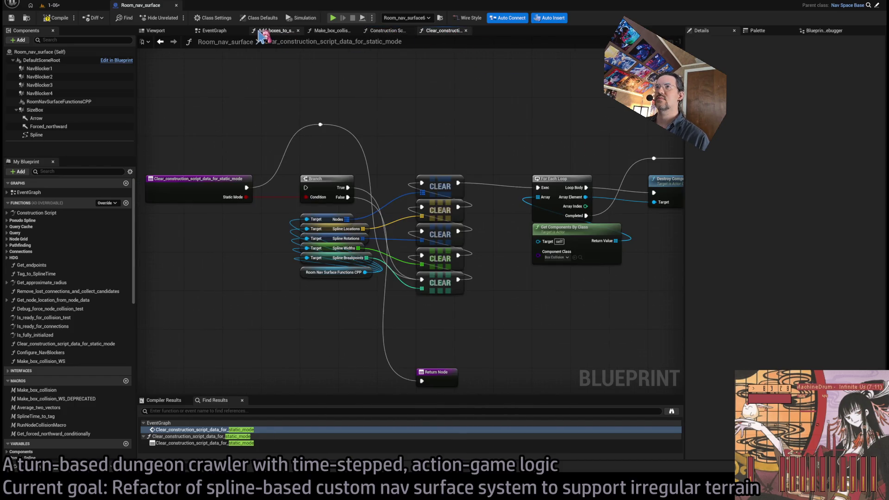
{"action": "left_click", "coordinate": [237, 34]}
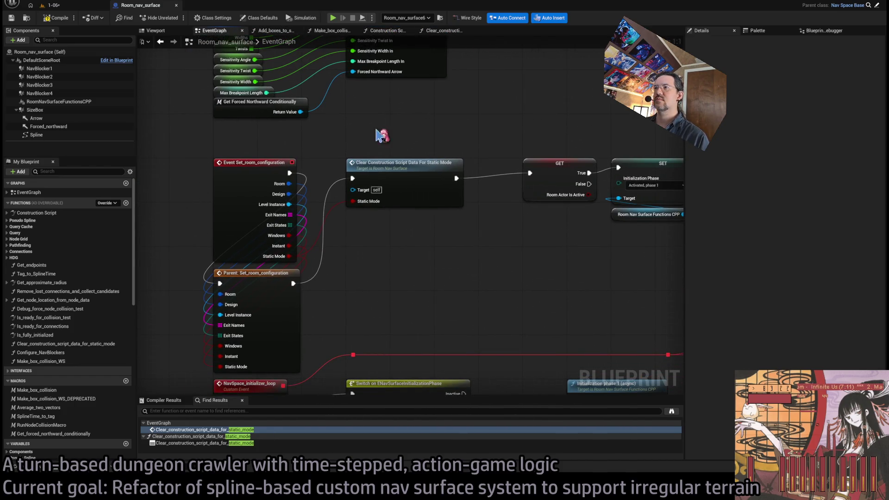
{"action": "left_click", "coordinate": [395, 255]}
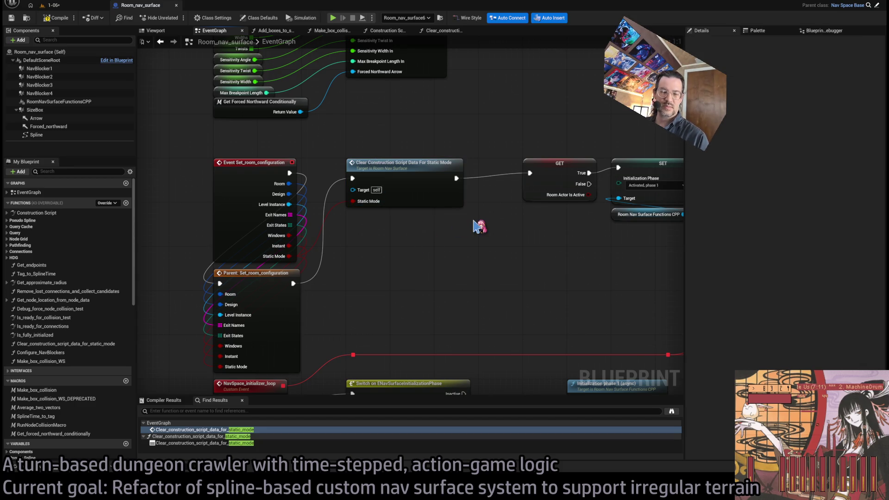
{"action": "left_click_drag", "start_coordinate": [463, 214], "coordinate": [370, 203]}
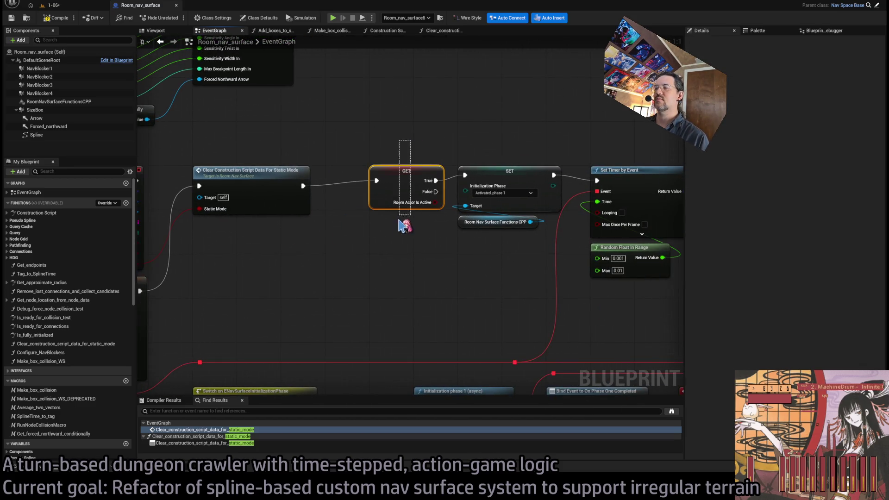
{"action": "scroll", "coordinate": [406, 258], "scroll_direction": "down", "scroll_amount": 2}
{"action": "mouse_move", "coordinate": [370, 281]}
{"action": "left_mouse_down"}
{"action": "mouse_move", "coordinate": [468, 206]}
{"action": "mouse_move", "coordinate": [448, 195]}
{"action": "left_mouse_up"}
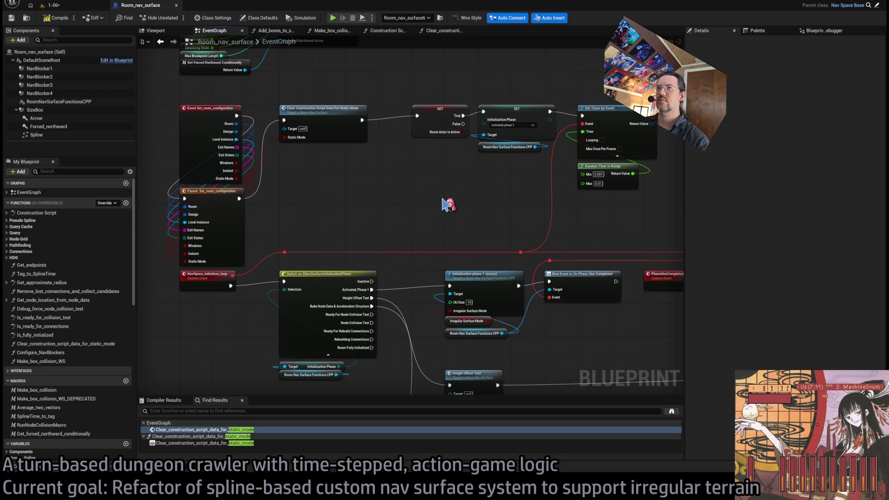
{"action": "scroll", "coordinate": [448, 203], "scroll_direction": "up", "scroll_amount": 2}
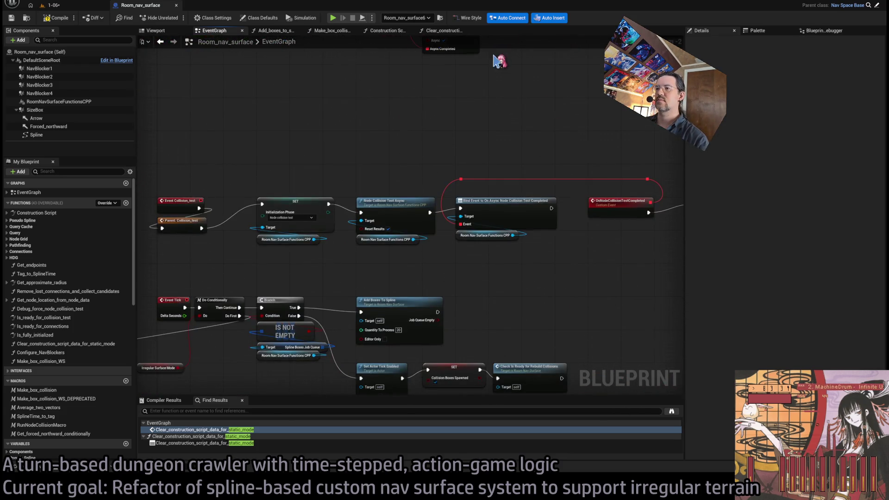
{"action": "left_click_drag", "start_coordinate": [407, 105], "coordinate": [519, 67]}
{"action": "left_click_drag", "start_coordinate": [437, 160], "coordinate": [527, 155]}
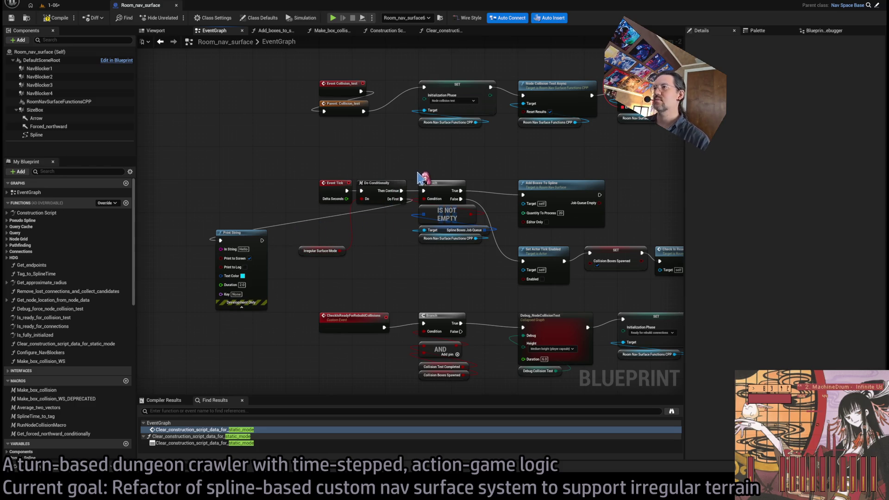
{"action": "mouse_move", "coordinate": [271, 122]}
{"action": "left_mouse_down"}
{"action": "mouse_move", "coordinate": [295, 301]}
{"action": "mouse_move", "coordinate": [318, 373]}
{"action": "mouse_move", "coordinate": [340, 301]}
{"action": "left_mouse_up"}
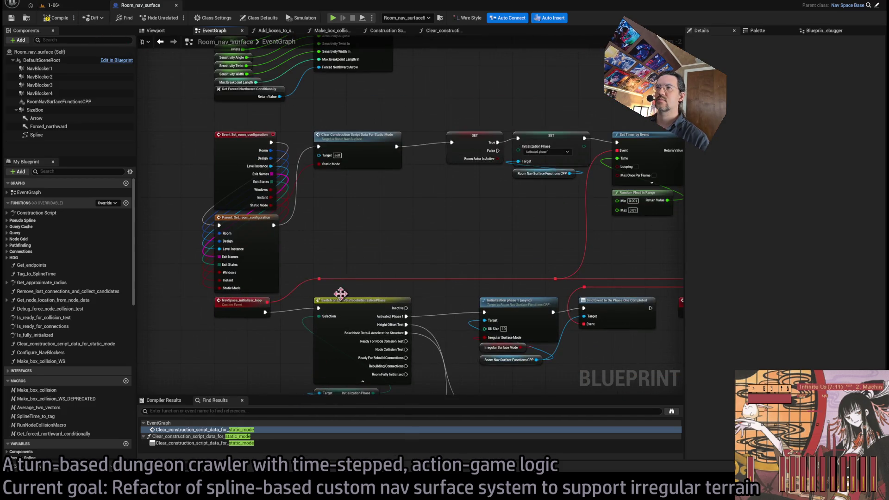
{"action": "left_click", "coordinate": [69, 5]}
{"action": "left_click", "coordinate": [139, 5]}
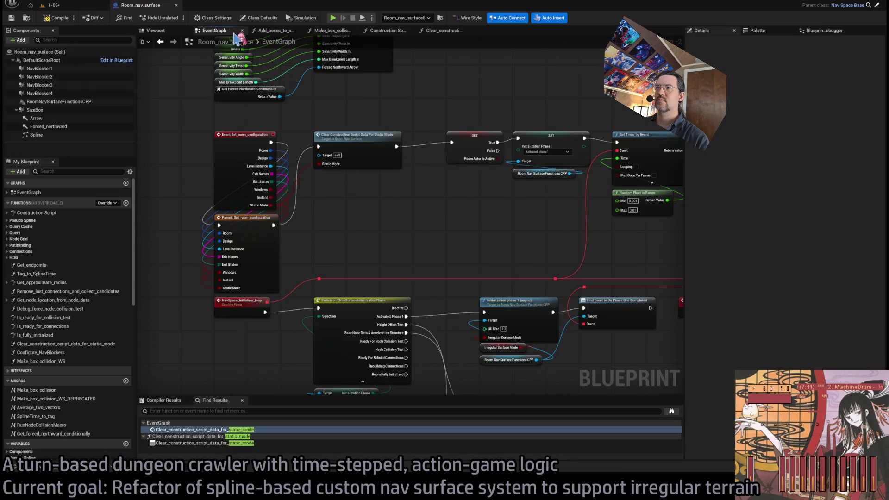
{"action": "left_click_drag", "start_coordinate": [389, 130], "coordinate": [365, 146]}
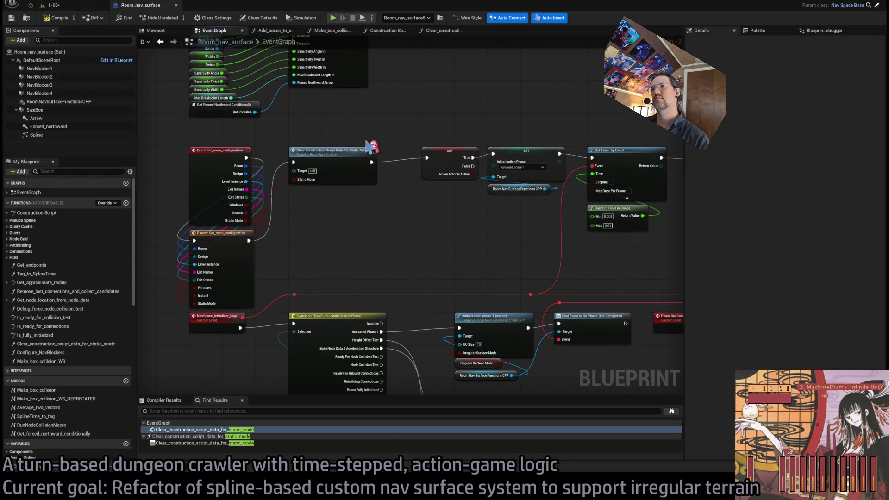
{"action": "double_click", "coordinate": [336, 157]}
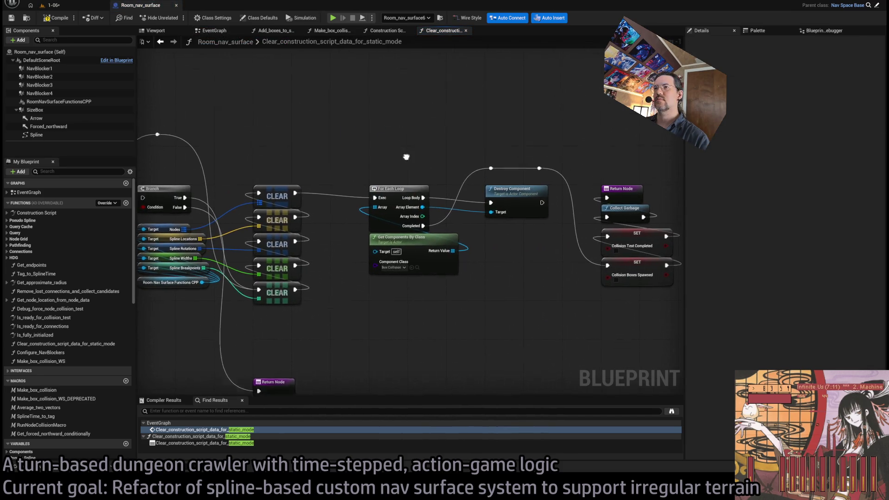
Print the LENGTH of the found box collision components between the first CLEAR and the loop
{"action": "left_click_drag", "start_coordinate": [301, 214], "coordinate": [324, 114]}
{"action": "left_click", "coordinate": [352, 132]}
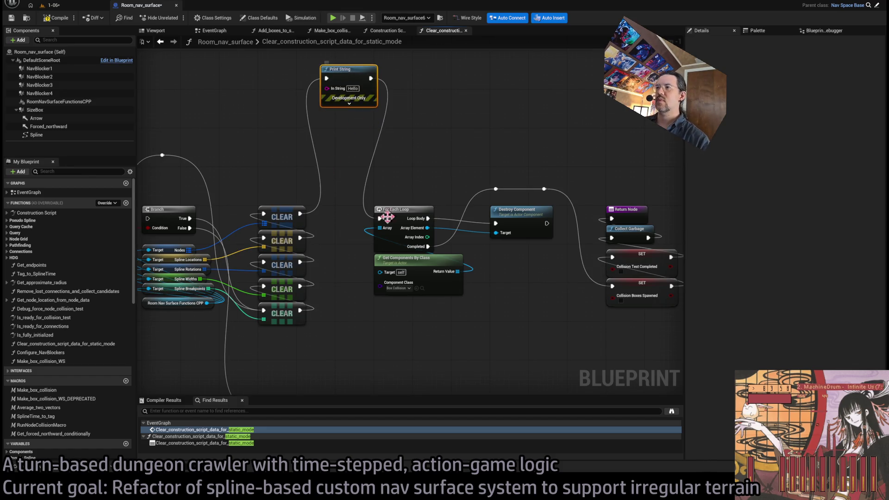
{"action": "left_click_drag", "start_coordinate": [459, 274], "coordinate": [337, 159]}
{"action": "left_click", "coordinate": [384, 173]}
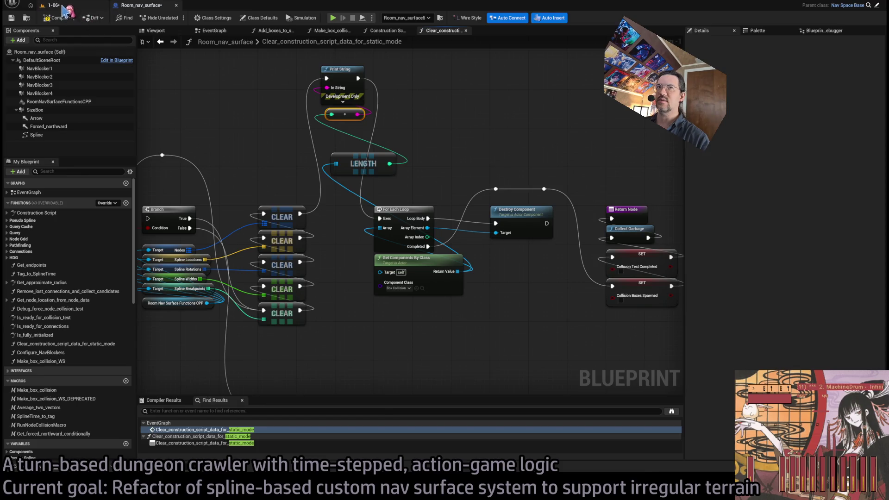
Play-test the level, then delete the temporary Print String and LENGTH debug nodes
{"action": "left_click", "coordinate": [81, 5]}
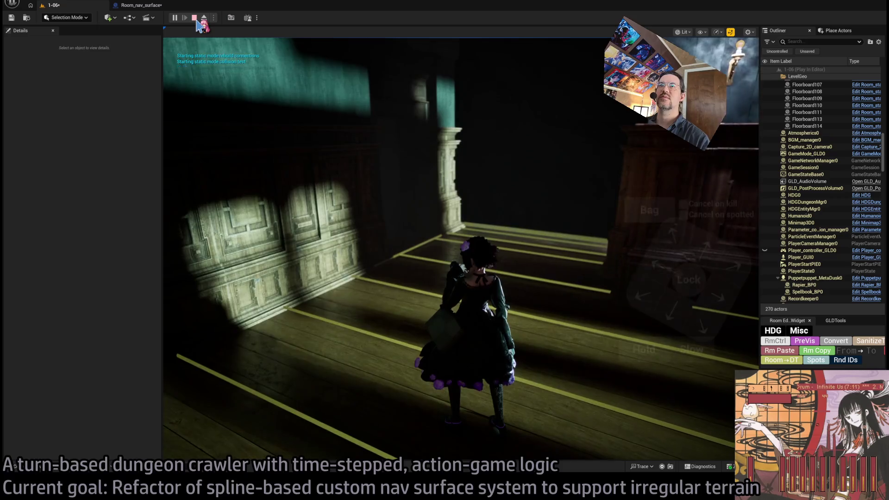
{"action": "left_click", "coordinate": [154, 8]}
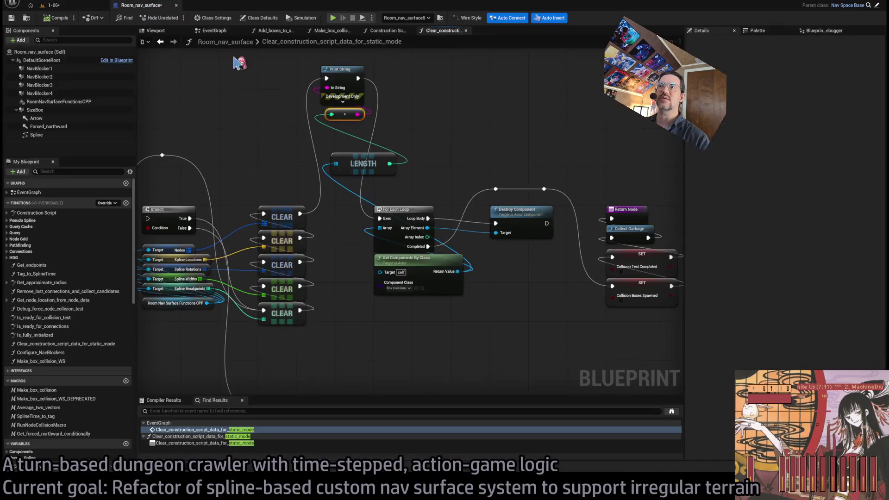
{"action": "mouse_move", "coordinate": [410, 193]}
{"action": "left_mouse_down"}
{"action": "mouse_move", "coordinate": [329, 108]}
{"action": "mouse_move", "coordinate": [319, 64]}
{"action": "left_mouse_up"}
{"action": "key", "text": "Delete"}
Store Get Components By Class's result in local Box_collisions_to_remove, wiring the SET between CLEAR and the loop
{"action": "mouse_move", "coordinate": [300, 212]}
{"action": "left_mouse_down"}
{"action": "mouse_move", "coordinate": [393, 213]}
{"action": "mouse_move", "coordinate": [380, 218]}
{"action": "left_mouse_up"}
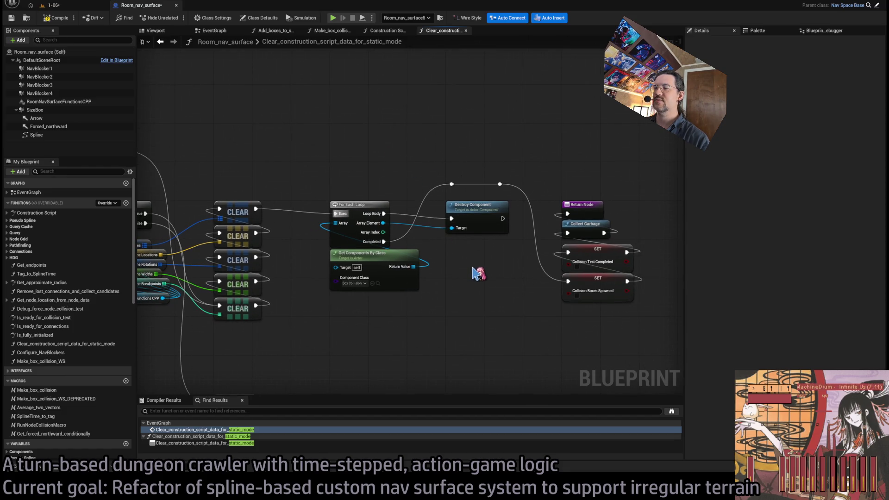
{"action": "scroll", "coordinate": [442, 277], "scroll_direction": "up", "scroll_amount": 1}
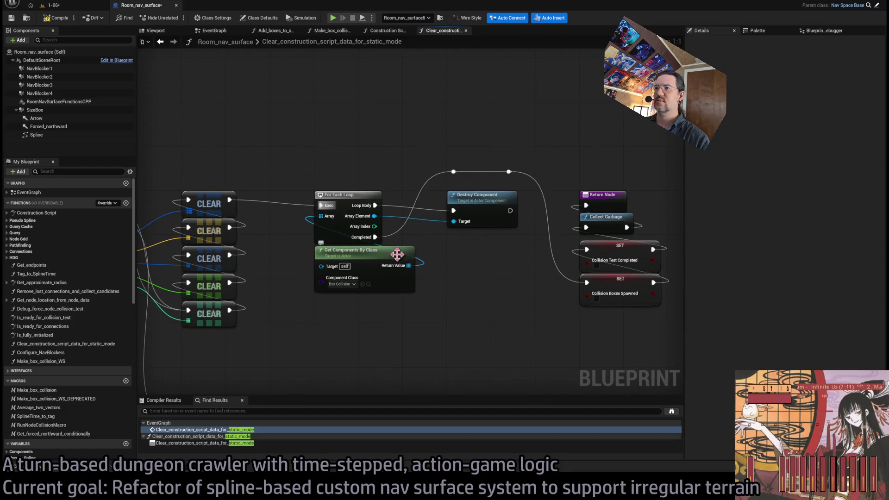
{"action": "mouse_move", "coordinate": [372, 253]}
{"action": "left_mouse_down"}
{"action": "mouse_move", "coordinate": [372, 340]}
{"action": "mouse_move", "coordinate": [366, 328]}
{"action": "mouse_move", "coordinate": [433, 230]}
{"action": "mouse_move", "coordinate": [456, 287]}
{"action": "left_mouse_up"}
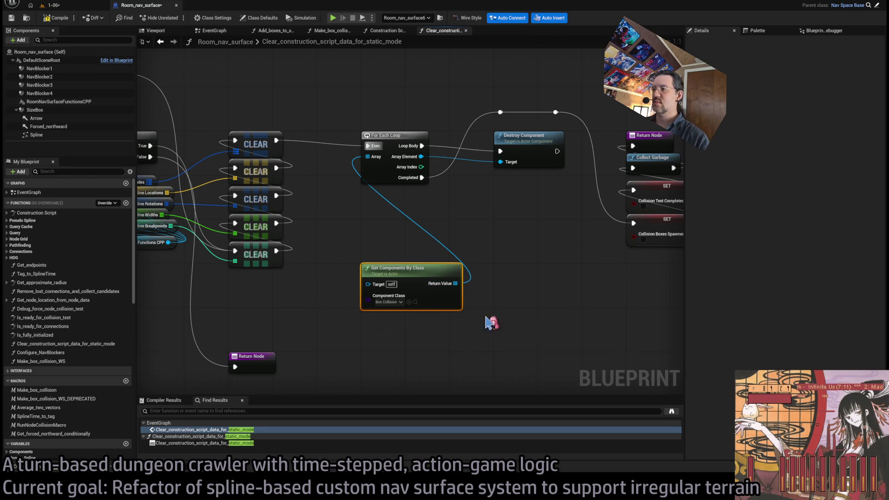
{"action": "left_click", "coordinate": [505, 255]}
{"action": "left_click", "coordinate": [455, 289]}
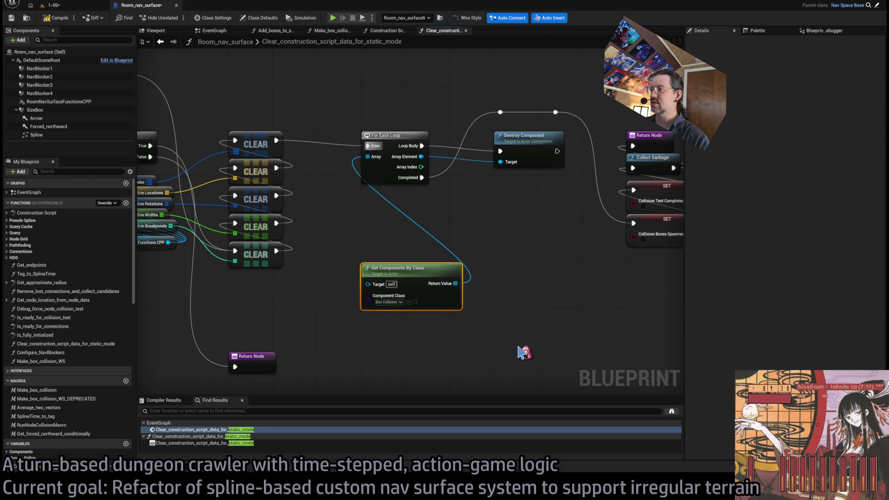
{"action": "key", "text": "ctrl+shift+l"}
{"action": "type", "text": "Box_collisions_to_rem"}
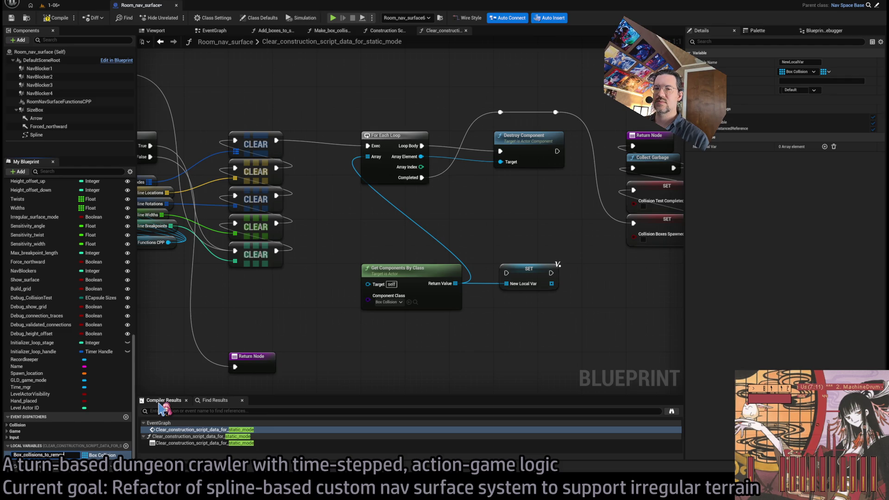
{"action": "type", "text": "ve"}
{"action": "key", "text": "Return"}
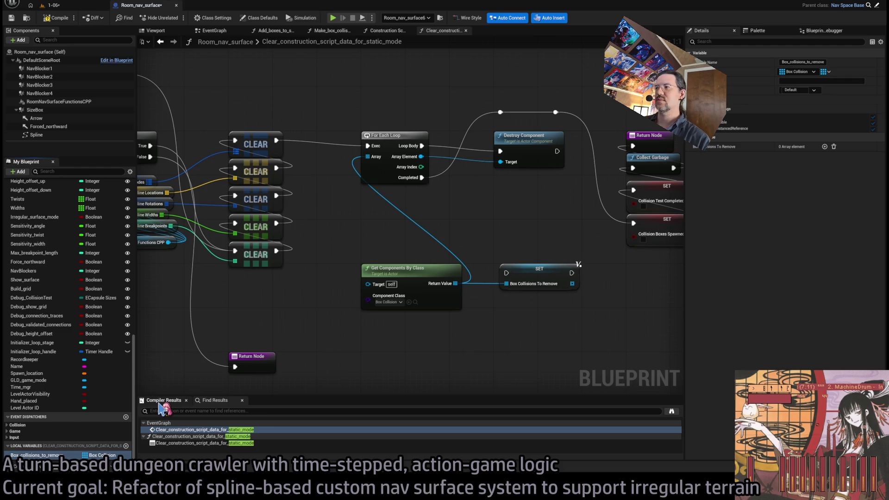
{"action": "left_click_drag", "start_coordinate": [547, 273], "coordinate": [410, 246]}
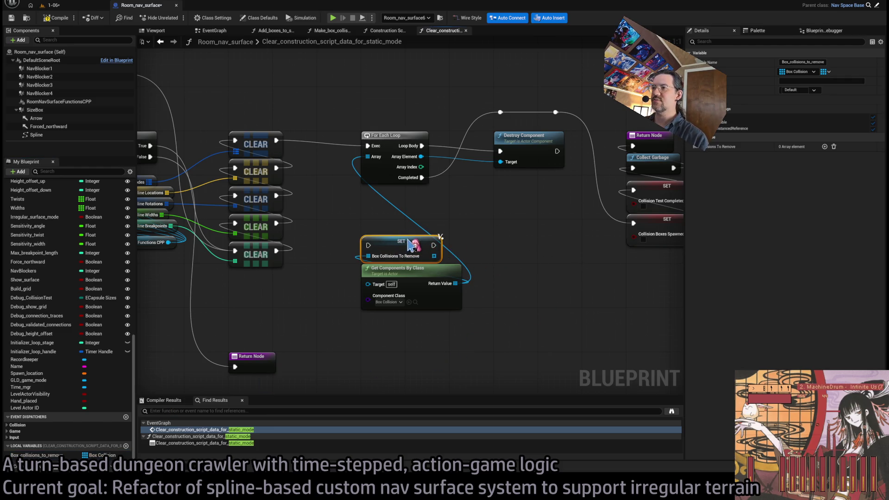
{"action": "left_click_drag", "start_coordinate": [276, 142], "coordinate": [368, 245]}
{"action": "left_click_drag", "start_coordinate": [434, 246], "coordinate": [368, 145]}
Replace For Each Loop with a Reverse for Each Loop feeding Destroy Component's Target and Completed
{"action": "left_click", "coordinate": [469, 215]}
{"action": "left_click", "coordinate": [434, 252]}
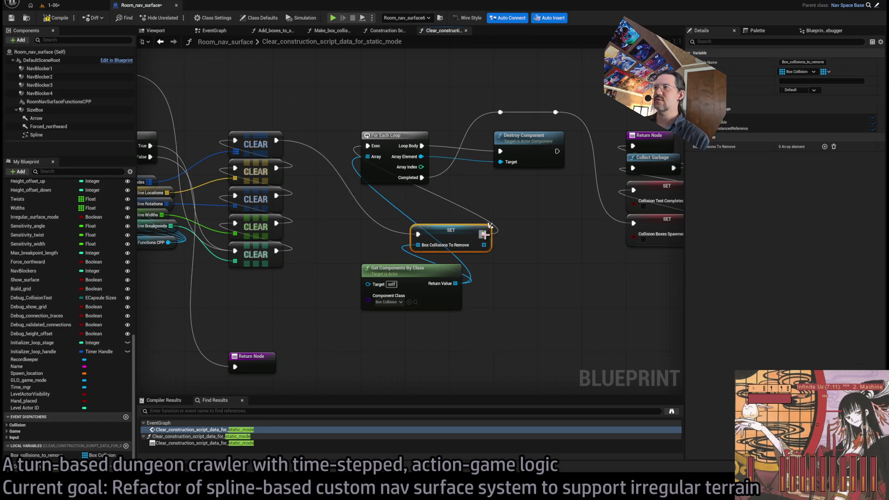
{"action": "left_click_drag", "start_coordinate": [433, 257], "coordinate": [487, 232]}
{"action": "left_click", "coordinate": [541, 278]}
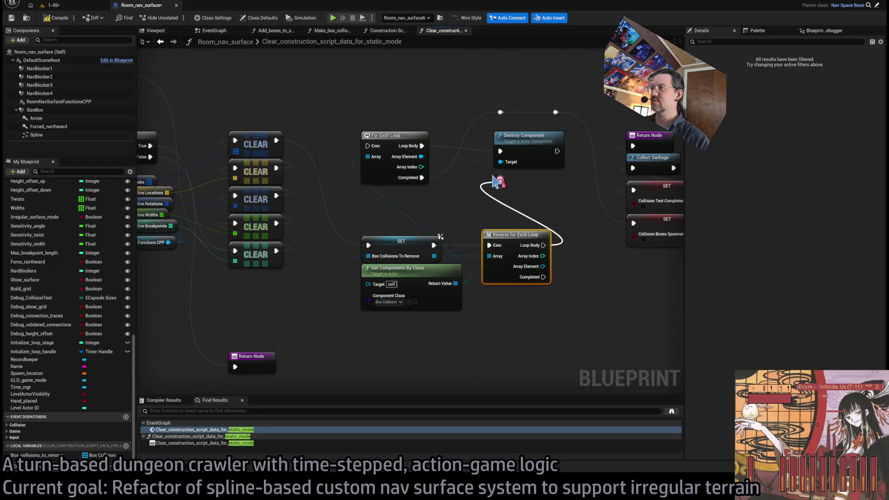
{"action": "mouse_move", "coordinate": [543, 266]}
{"action": "left_mouse_down"}
{"action": "mouse_move", "coordinate": [520, 181]}
{"action": "mouse_move", "coordinate": [500, 161]}
{"action": "left_mouse_up"}
{"action": "left_click", "coordinate": [414, 180]}
{"action": "left_click_drag", "start_coordinate": [422, 177], "coordinate": [543, 277]}
{"action": "key", "text": "Delete"}
{"action": "mouse_move", "coordinate": [486, 239]}
{"action": "left_mouse_down"}
{"action": "mouse_move", "coordinate": [372, 195]}
{"action": "mouse_move", "coordinate": [365, 138]}
{"action": "left_mouse_up"}
Tuck SET and Get Components By Class under the loop, save Room_nav_surface, and start a play test
{"action": "left_click", "coordinate": [404, 99]}
{"action": "mouse_move", "coordinate": [477, 319]}
{"action": "left_mouse_down"}
{"action": "mouse_move", "coordinate": [356, 232]}
{"action": "mouse_move", "coordinate": [398, 218]}
{"action": "mouse_move", "coordinate": [398, 190]}
{"action": "left_mouse_up"}
{"action": "left_click", "coordinate": [393, 295]}
{"action": "key", "text": "ctrl+s"}
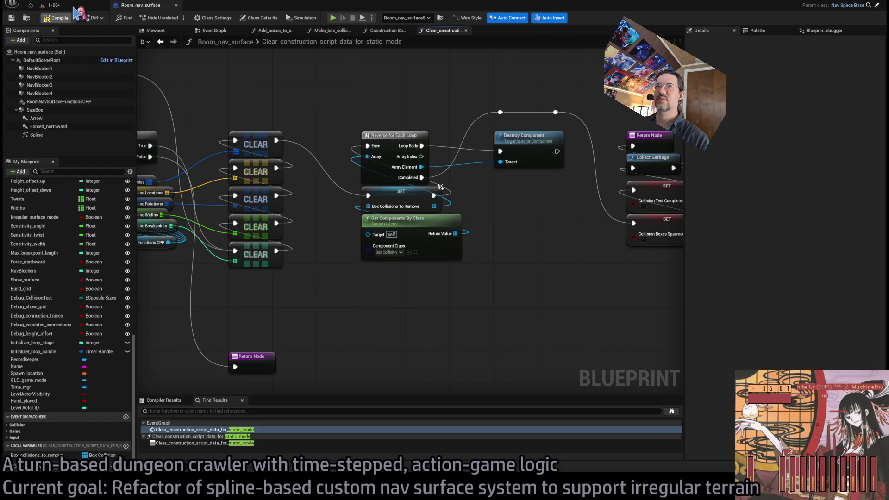
{"action": "left_click", "coordinate": [48, 5]}
{"action": "left_click", "coordinate": [176, 19]}
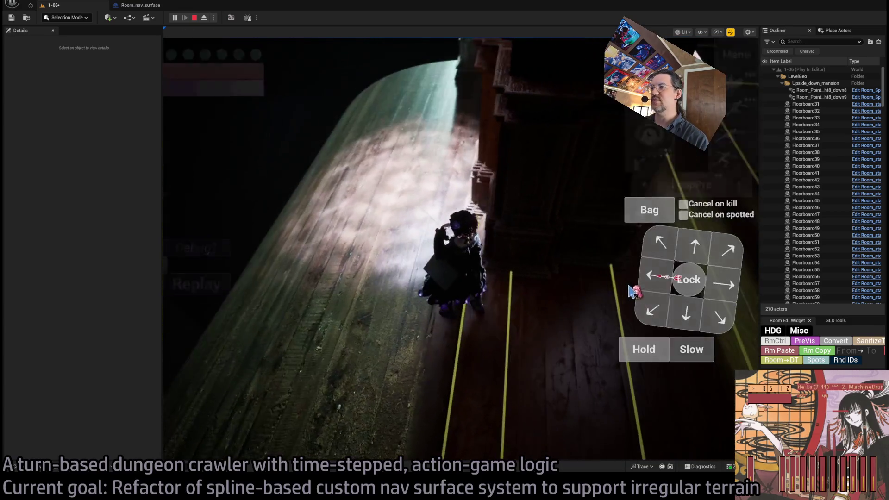
{"action": "key", "text": "Escape"}
{"action": "left_click", "coordinate": [139, 6]}
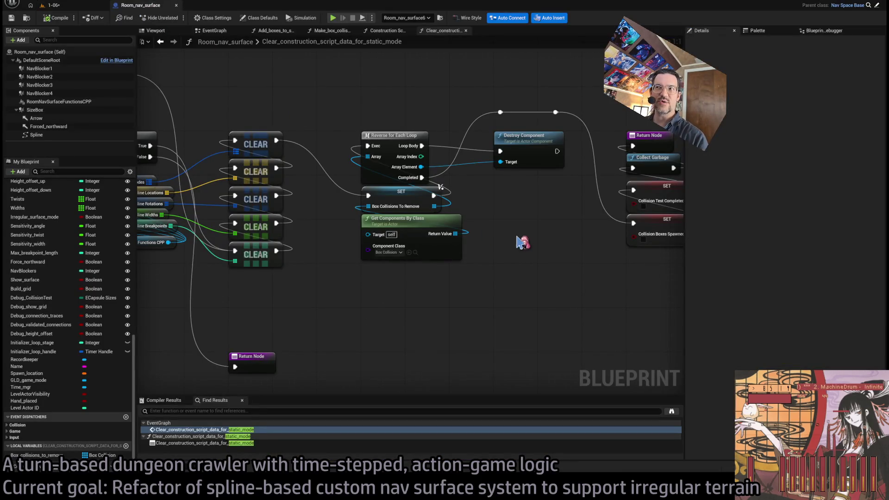
{"action": "left_click_drag", "start_coordinate": [520, 281], "coordinate": [366, 217]}
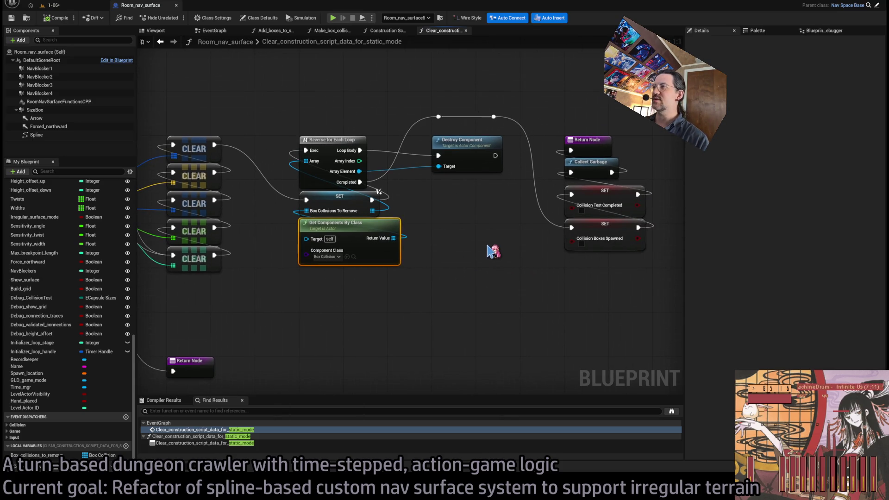
Frame the cleanup function, then move to the EventGraph's Set_room_configuration event
{"action": "mouse_move", "coordinate": [475, 245]}
{"action": "left_mouse_down"}
{"action": "mouse_move", "coordinate": [635, 218]}
{"action": "mouse_move", "coordinate": [593, 224]}
{"action": "mouse_move", "coordinate": [430, 185]}
{"action": "mouse_move", "coordinate": [382, 183]}
{"action": "left_mouse_up"}
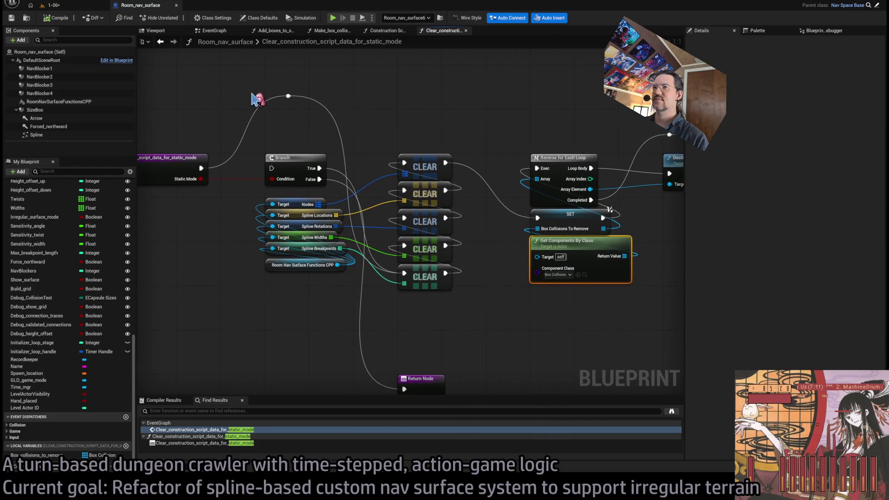
{"action": "scroll", "coordinate": [386, 141], "scroll_direction": "down", "scroll_amount": 2}
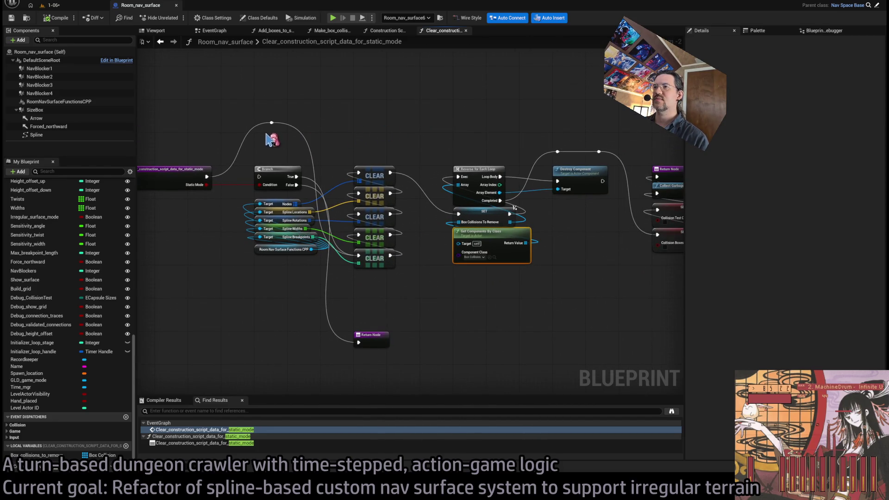
{"action": "left_click_drag", "start_coordinate": [351, 133], "coordinate": [432, 135]}
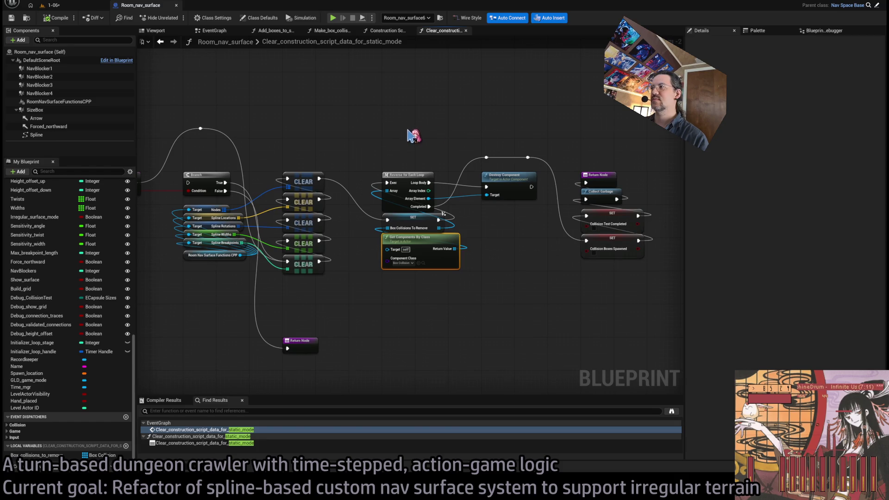
{"action": "left_click", "coordinate": [214, 30]}
{"action": "left_click_drag", "start_coordinate": [451, 109], "coordinate": [469, 139]}
{"action": "left_click_drag", "start_coordinate": [555, 182], "coordinate": [448, 179]}
{"action": "mouse_move", "coordinate": [269, 174]}
{"action": "left_mouse_down"}
{"action": "mouse_move", "coordinate": [470, 139]}
{"action": "mouse_move", "coordinate": [532, 185]}
{"action": "mouse_move", "coordinate": [519, 152]}
{"action": "left_mouse_up"}
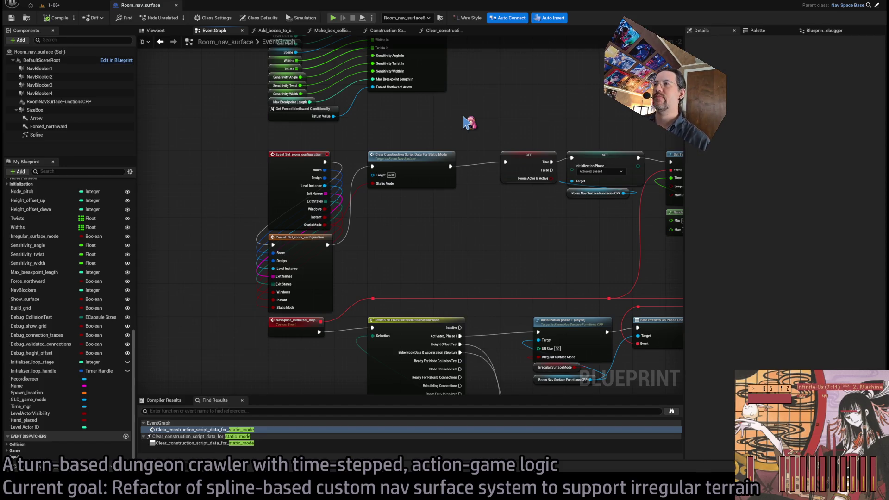
Open the GLD_levelactor blueprint through a Ctrl+P search for 'actor'
{"action": "key", "text": "ctrl+p"}
{"action": "type", "text": "le"}
{"action": "key", "text": "BackSpace"}
{"action": "key", "text": "BackSpace"}
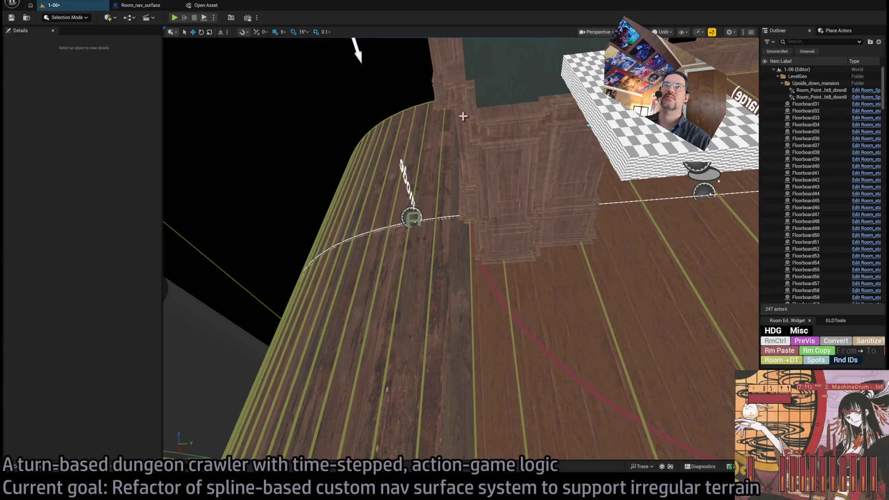
{"action": "type", "text": "actor"}
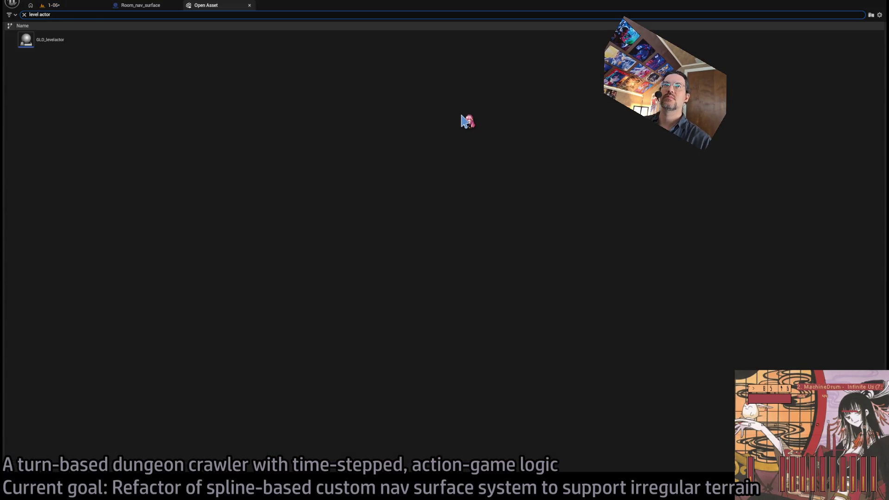
{"action": "key", "text": "Return"}
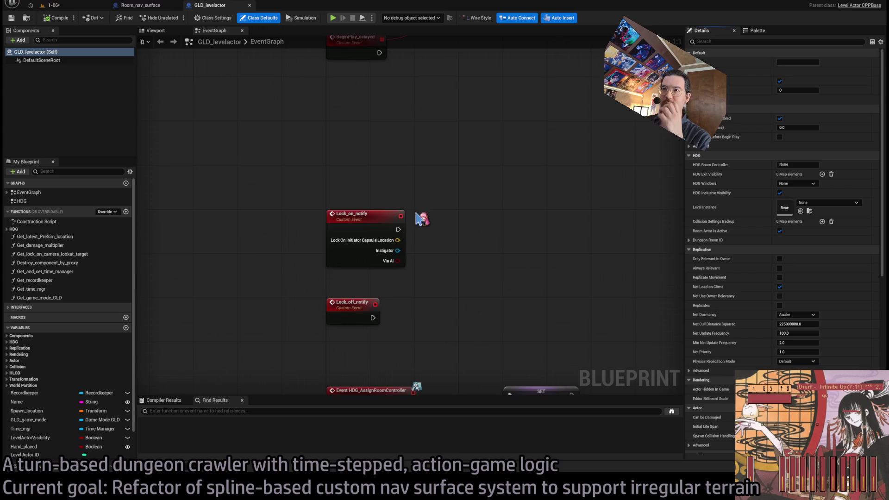
Review GLD_levelactor's EventGraph handling of room configuration, then close the blueprint
{"action": "scroll", "coordinate": [416, 218], "scroll_direction": "down", "scroll_amount": 3}
{"action": "scroll", "coordinate": [431, 241], "scroll_direction": "up", "scroll_amount": 5}
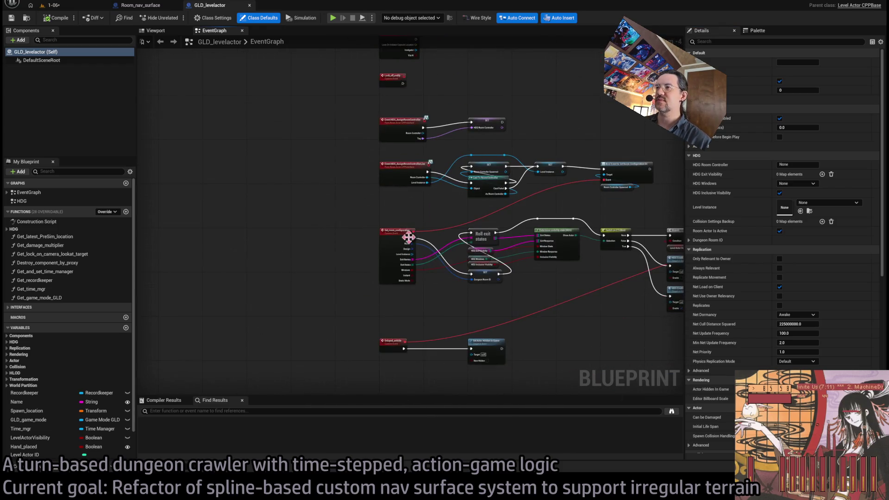
{"action": "scroll", "coordinate": [435, 233], "scroll_direction": "down", "scroll_amount": 3}
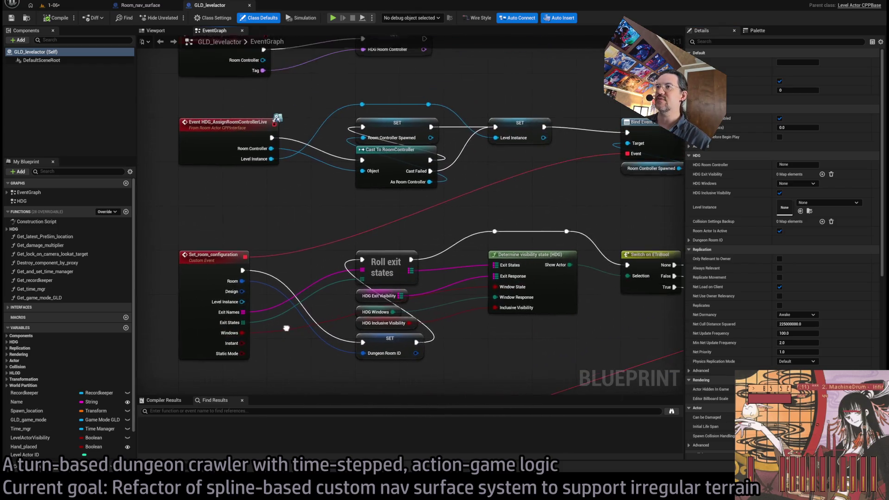
{"action": "scroll", "coordinate": [526, 240], "scroll_direction": "up", "scroll_amount": 2}
{"action": "left_click", "coordinate": [537, 212]}
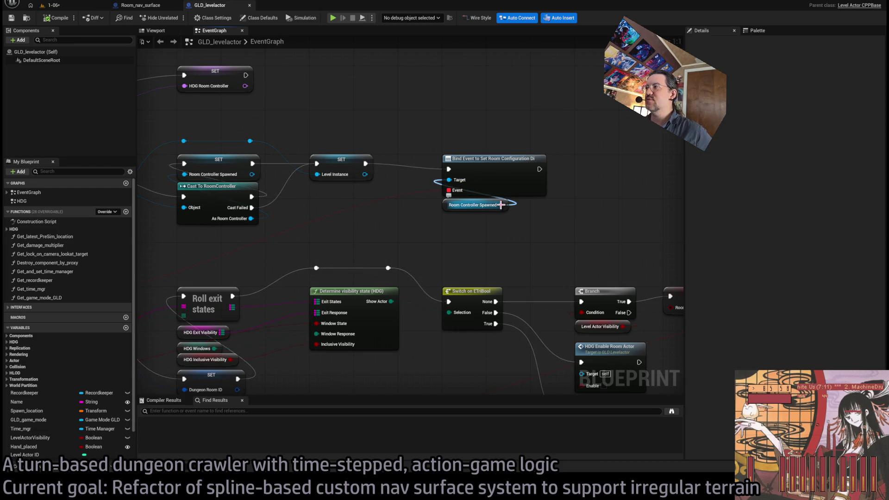
{"action": "scroll", "coordinate": [468, 139], "scroll_direction": "down", "scroll_amount": 2}
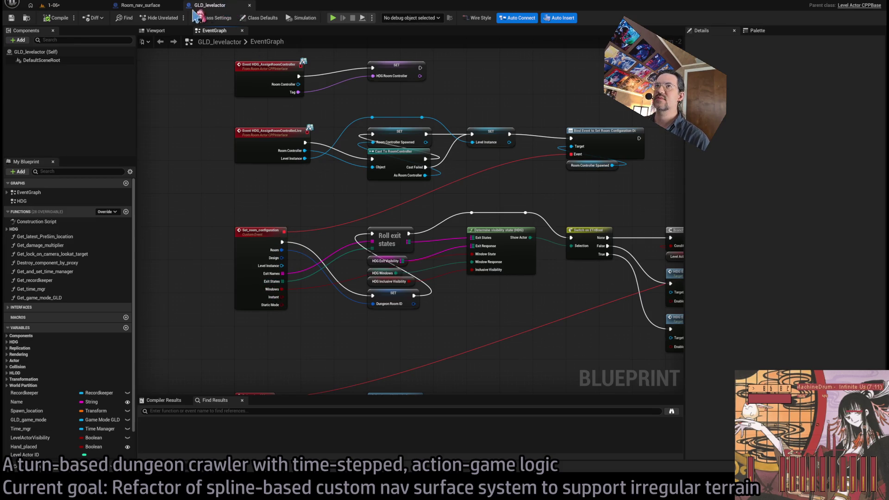
{"action": "middle_click", "coordinate": [204, 6]}
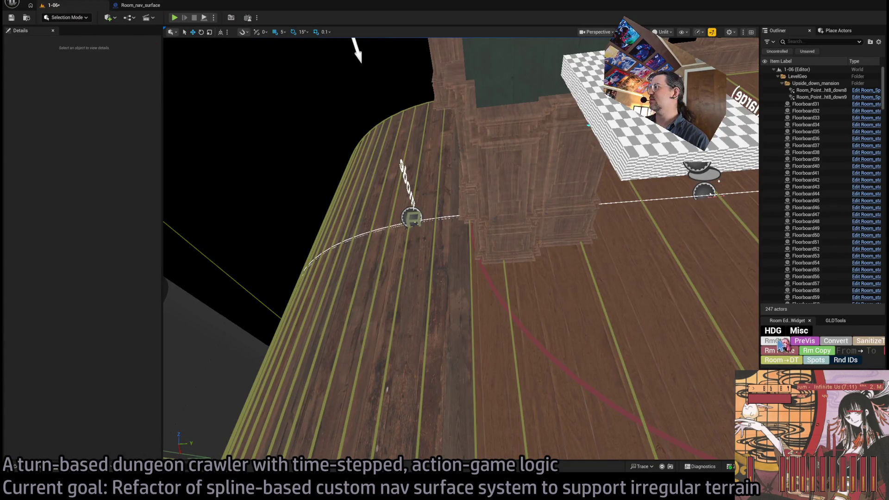
Open the RoomController blueprint from the level and close its Sort_spawn_markers graph
{"action": "left_click", "coordinate": [775, 340]}
{"action": "double_click", "coordinate": [698, 202]}
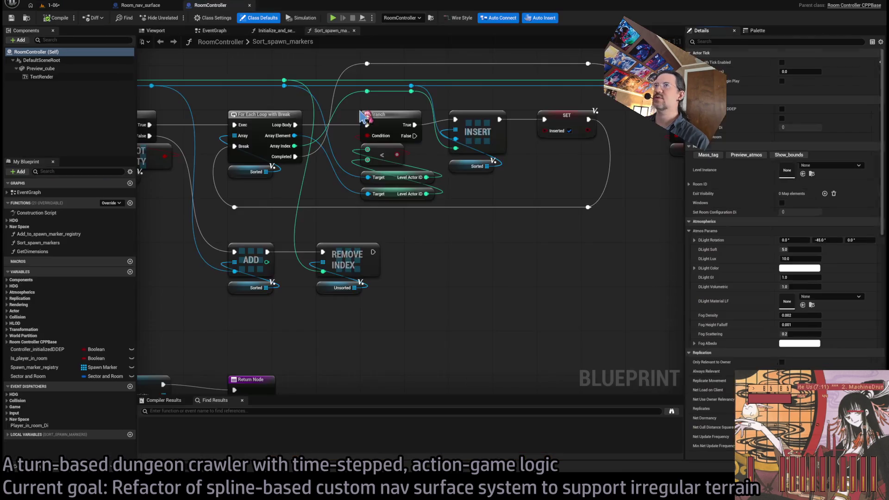
{"action": "left_click", "coordinate": [78, 6]}
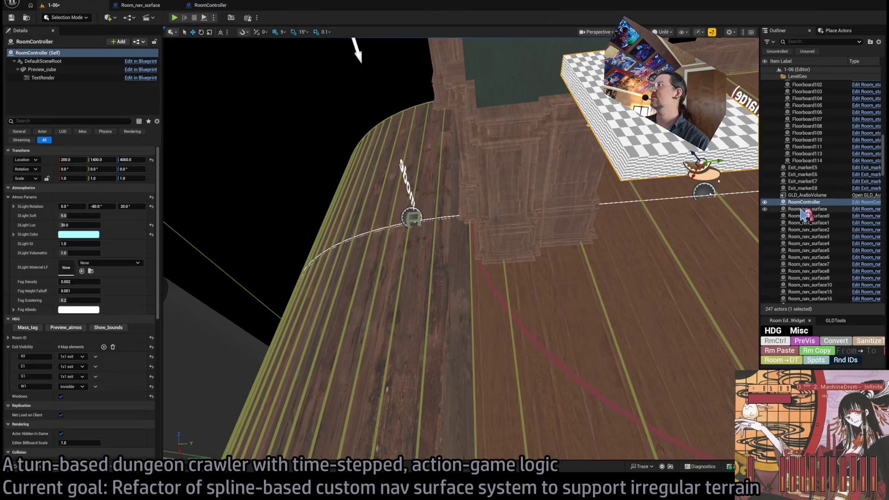
{"action": "left_click", "coordinate": [211, 5]}
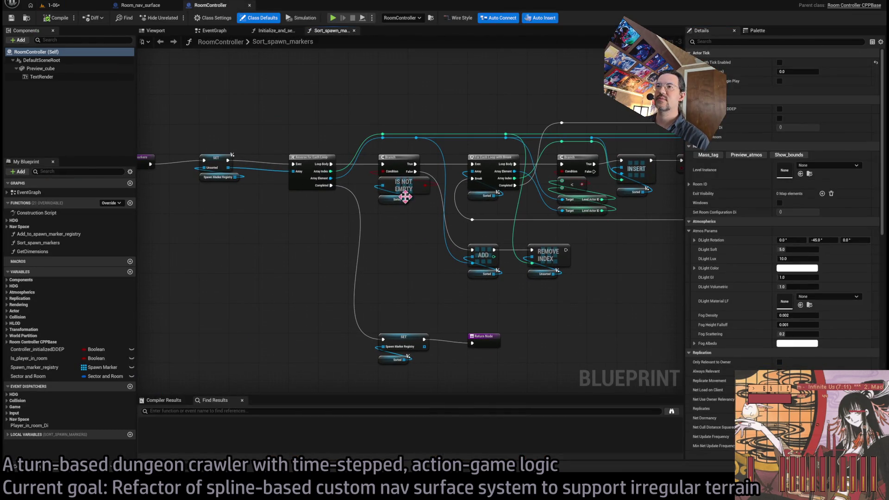
{"action": "scroll", "coordinate": [405, 197], "scroll_direction": "down", "scroll_amount": 3}
{"action": "middle_click", "coordinate": [338, 34]}
{"action": "scroll", "coordinate": [492, 221], "scroll_direction": "up", "scroll_amount": 2}
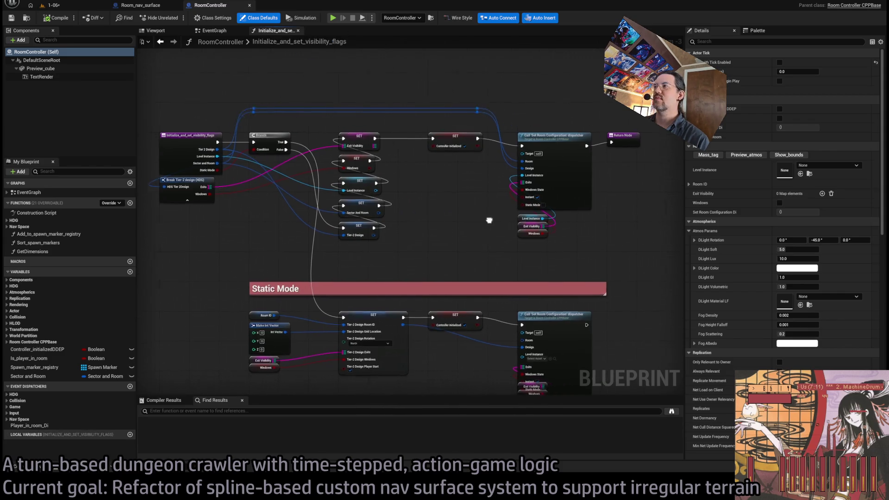
{"action": "scroll", "coordinate": [531, 202], "scroll_direction": "down", "scroll_amount": 2}
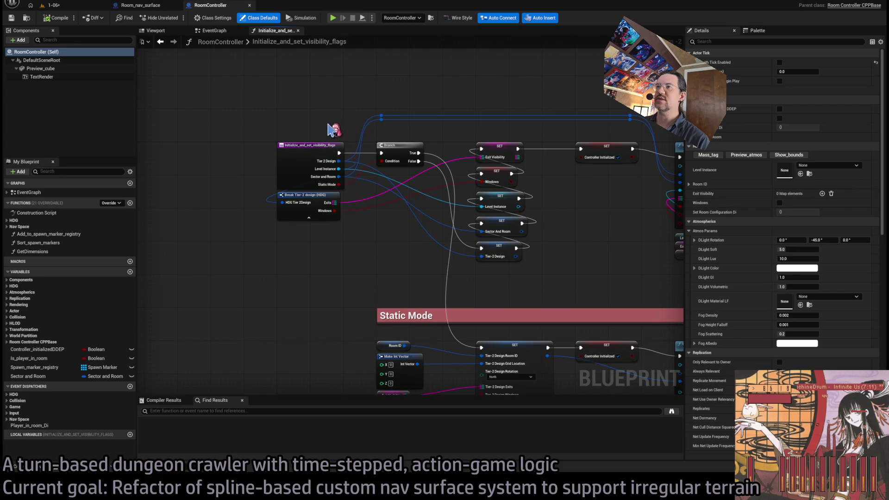
Bring the Static Mode nodes in Initialize_and_set_visibility_flags into view and marquee-select them
{"action": "left_click_drag", "start_coordinate": [333, 132], "coordinate": [221, 126]}
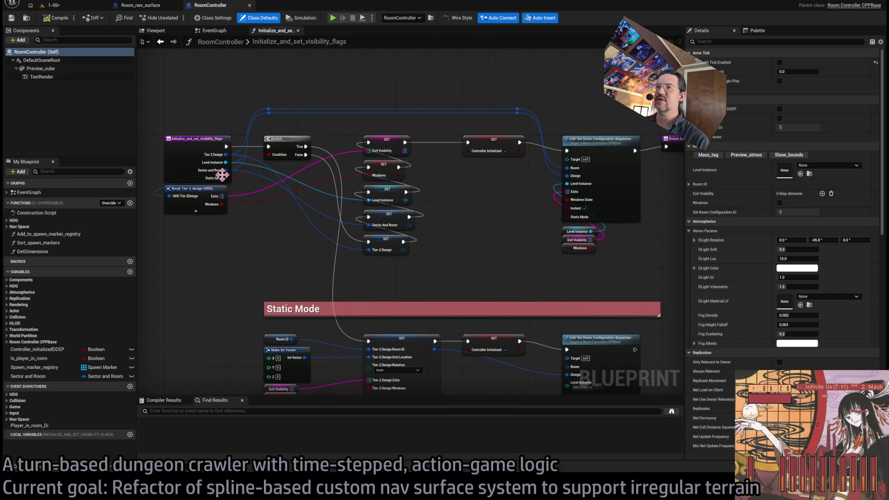
{"action": "left_click_drag", "start_coordinate": [384, 248], "coordinate": [416, 141]}
{"action": "scroll", "coordinate": [358, 250], "scroll_direction": "up", "scroll_amount": 1}
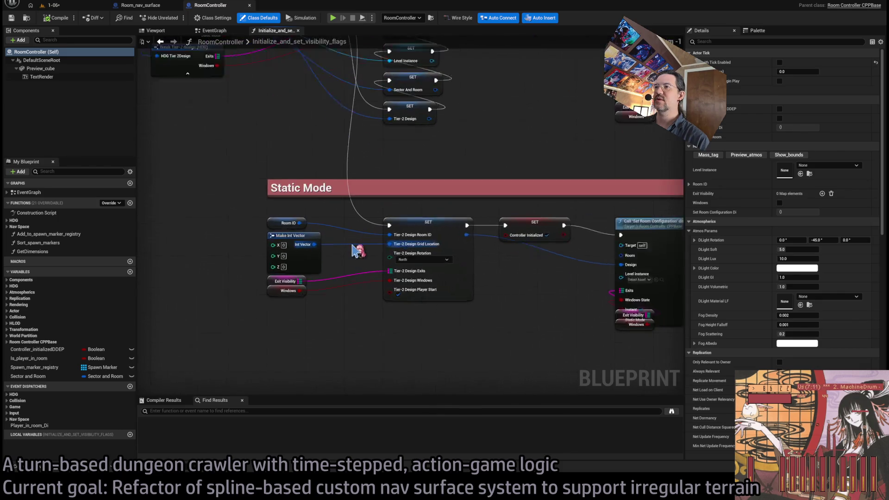
{"action": "scroll", "coordinate": [408, 241], "scroll_direction": "down", "scroll_amount": 3}
{"action": "left_click_drag", "start_coordinate": [599, 273], "coordinate": [281, 360]}
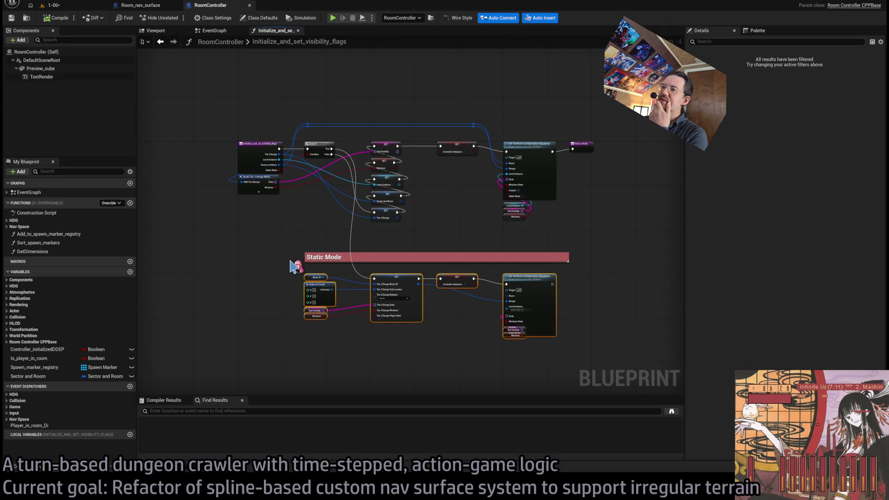
{"action": "scroll", "coordinate": [306, 221], "scroll_direction": "up", "scroll_amount": 1}
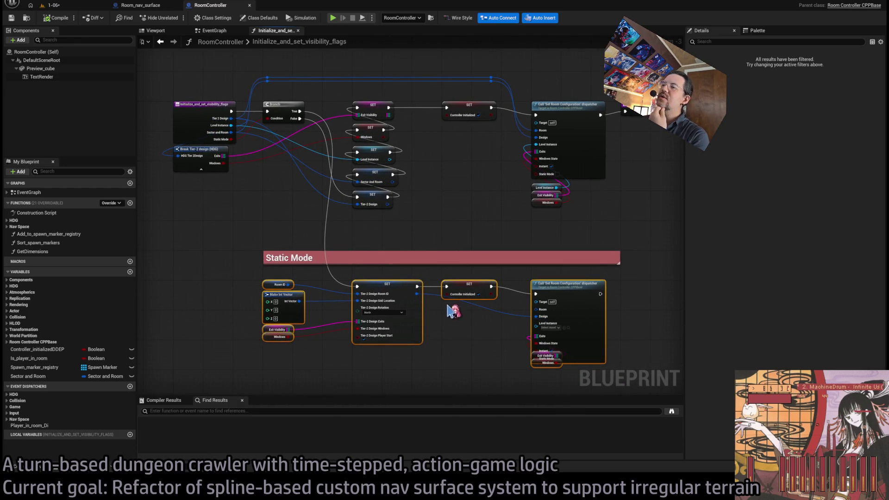
{"action": "scroll", "coordinate": [489, 311], "scroll_direction": "down", "scroll_amount": 1}
{"action": "left_click", "coordinate": [488, 304]}
Realign the dispatcher, Exit Visibility and Windows nodes, then return to Room_nav_surface
{"action": "left_click_drag", "start_coordinate": [567, 256], "coordinate": [569, 245]}
{"action": "left_click_drag", "start_coordinate": [571, 340], "coordinate": [560, 287]}
{"action": "left_click_drag", "start_coordinate": [557, 232], "coordinate": [557, 244]}
{"action": "mouse_move", "coordinate": [537, 342]}
{"action": "left_mouse_down"}
{"action": "mouse_move", "coordinate": [532, 309]}
{"action": "mouse_move", "coordinate": [532, 320]}
{"action": "left_mouse_up"}
{"action": "left_click", "coordinate": [562, 309]}
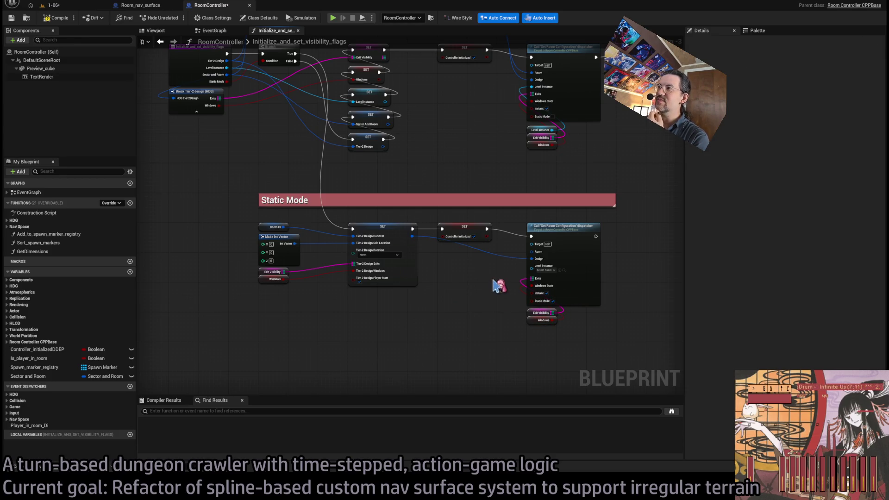
{"action": "scroll", "coordinate": [469, 193], "scroll_direction": "down", "scroll_amount": 2}
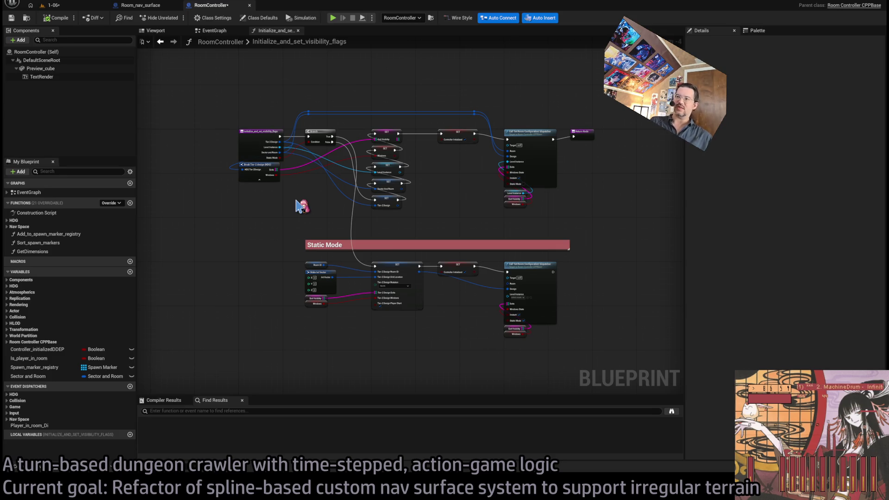
{"action": "scroll", "coordinate": [531, 336], "scroll_direction": "up", "scroll_amount": 4}
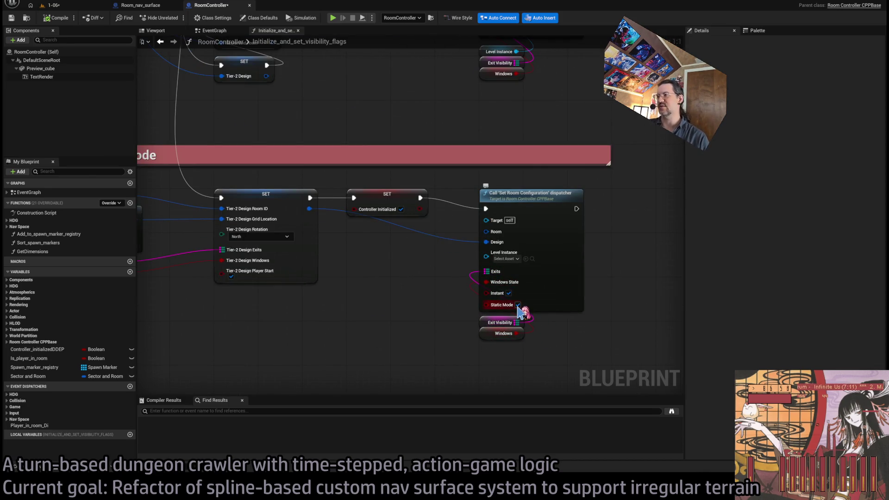
{"action": "scroll", "coordinate": [383, 303], "scroll_direction": "down", "scroll_amount": 3}
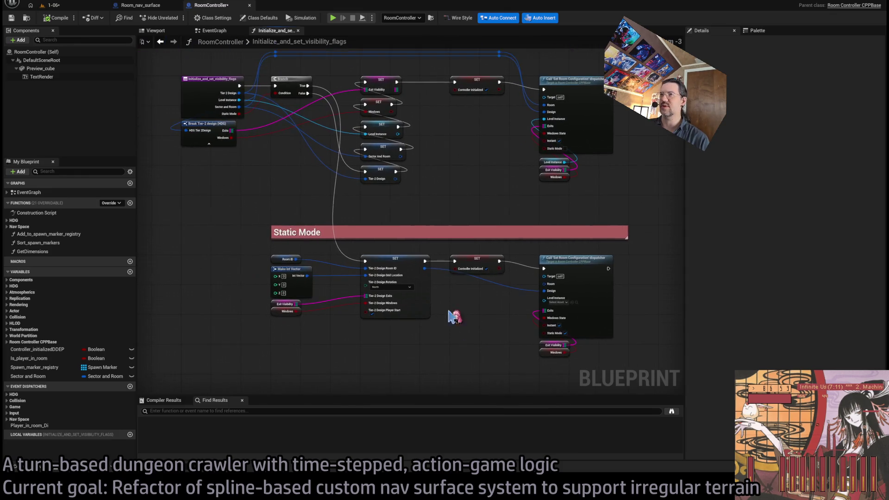
{"action": "left_click", "coordinate": [134, 5]}
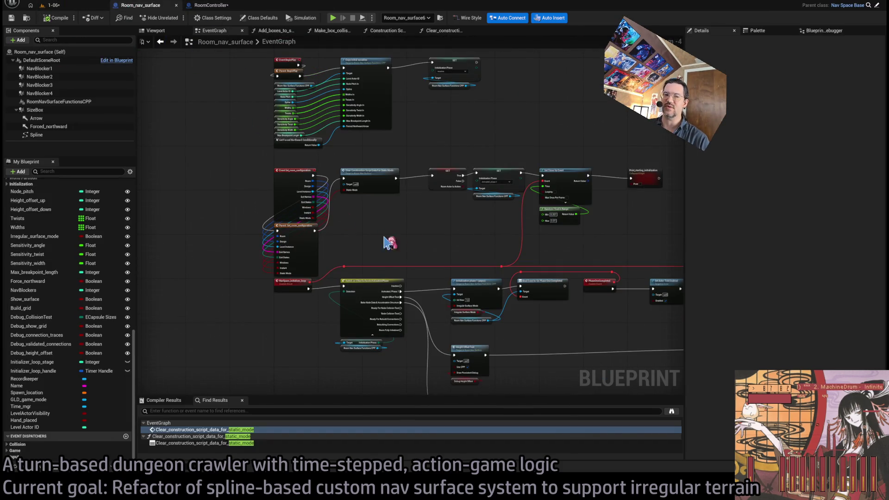
Open Clear_construction_script_data_for_static_mode from the results, run a quick play test, and return to Room_nav_surface
{"action": "scroll", "coordinate": [397, 242], "scroll_direction": "up", "scroll_amount": 5}
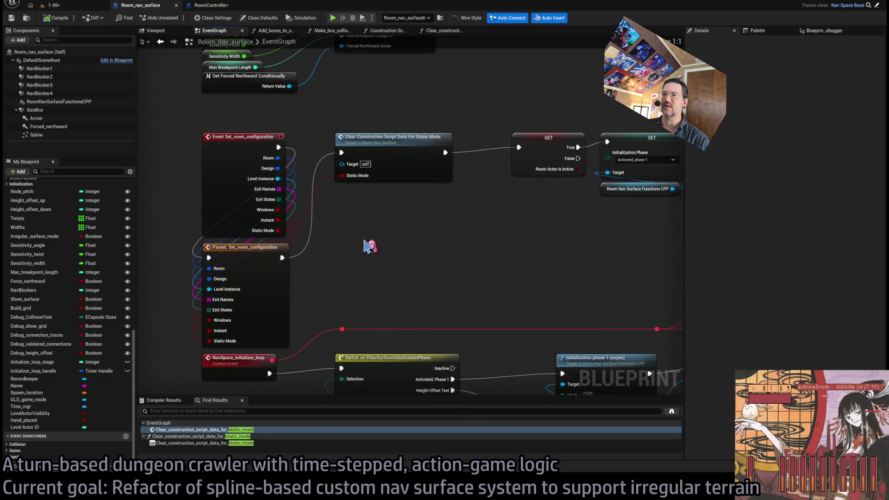
{"action": "double_click", "coordinate": [398, 217]}
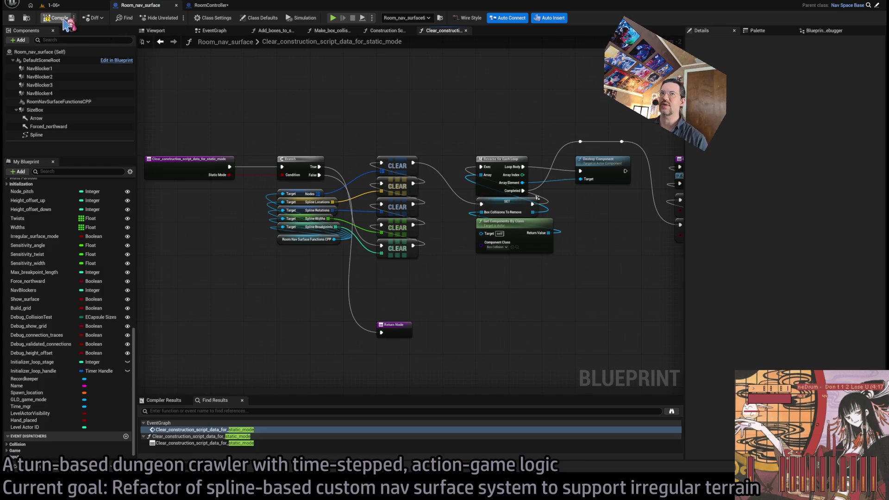
{"action": "left_click", "coordinate": [54, 6]}
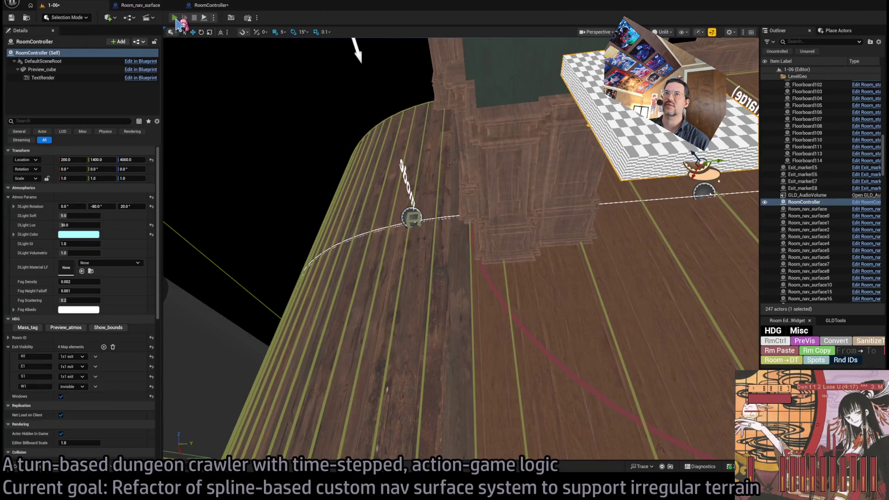
{"action": "key", "text": "alt+p"}
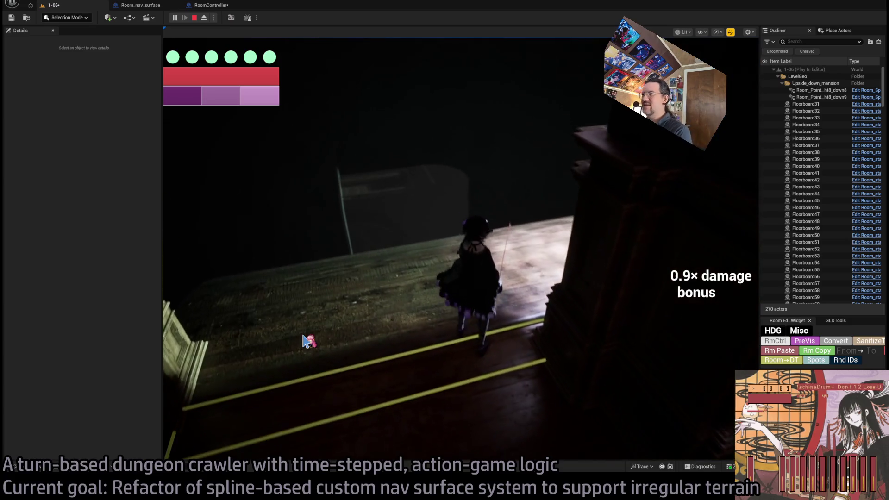
{"action": "key", "text": "Escape"}
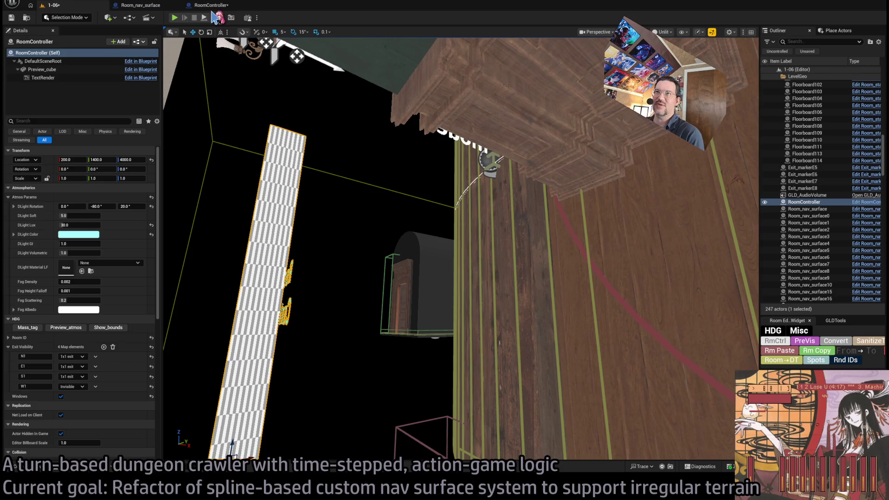
{"action": "left_click", "coordinate": [141, 6]}
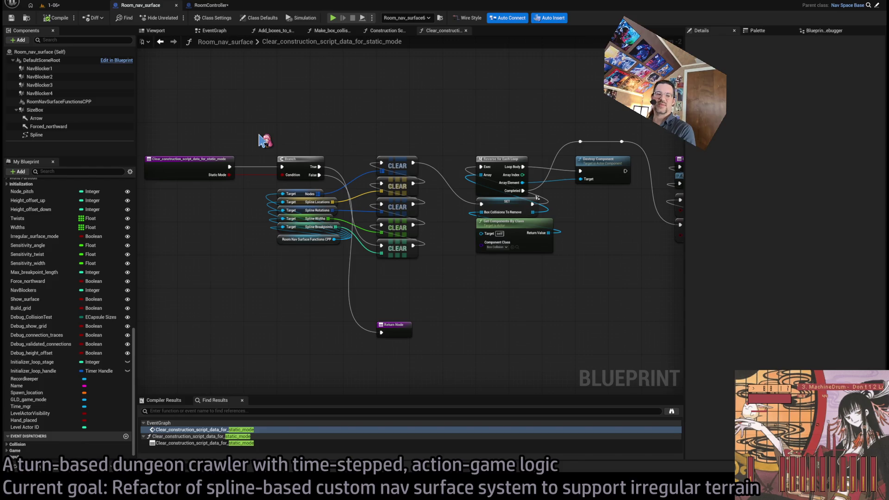
Pan through the static-mode clearing function, then close its graph tab
{"action": "left_click_drag", "start_coordinate": [509, 221], "coordinate": [423, 211]}
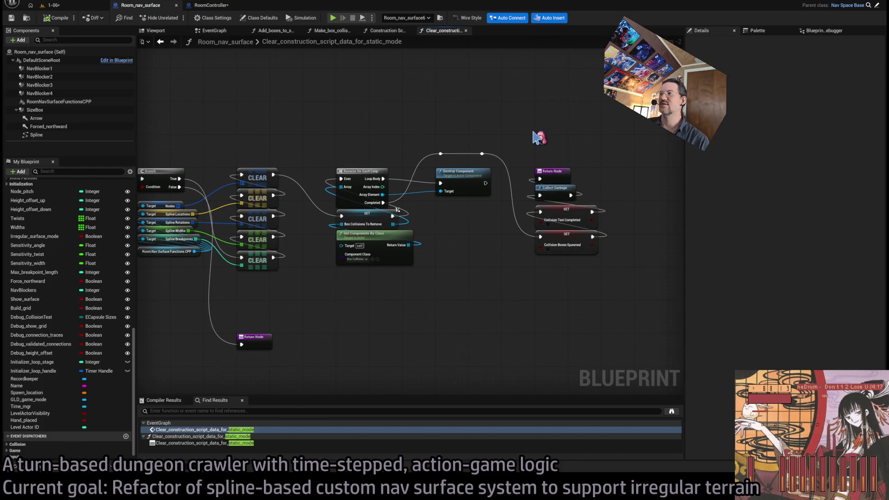
{"action": "mouse_move", "coordinate": [465, 259]}
{"action": "left_mouse_down"}
{"action": "mouse_move", "coordinate": [460, 224]}
{"action": "mouse_move", "coordinate": [390, 187]}
{"action": "left_mouse_up"}
{"action": "left_click_drag", "start_coordinate": [303, 112], "coordinate": [266, 122]}
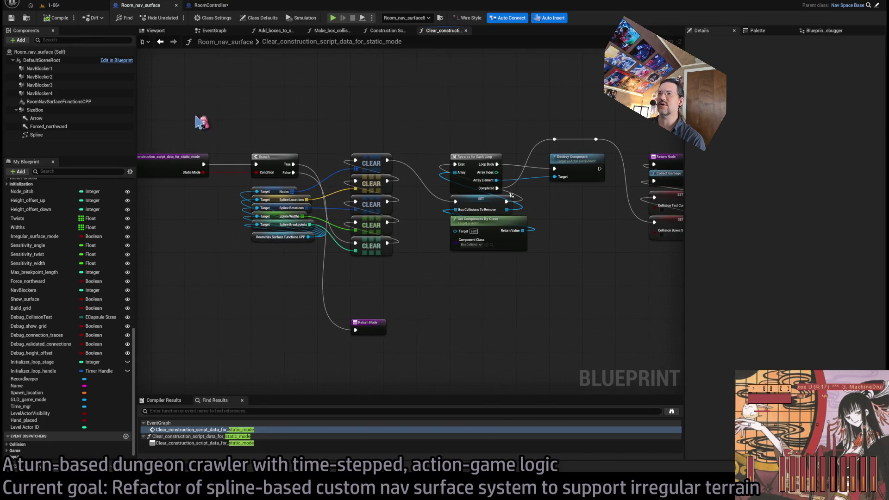
{"action": "mouse_move", "coordinate": [617, 304]}
{"action": "left_mouse_down"}
{"action": "mouse_move", "coordinate": [464, 204]}
{"action": "mouse_move", "coordinate": [328, 137]}
{"action": "left_mouse_up"}
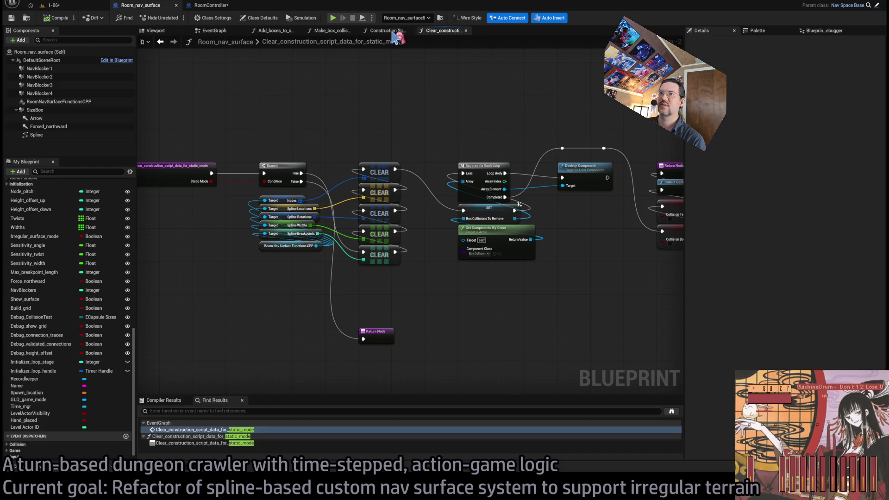
{"action": "middle_click", "coordinate": [437, 32]}
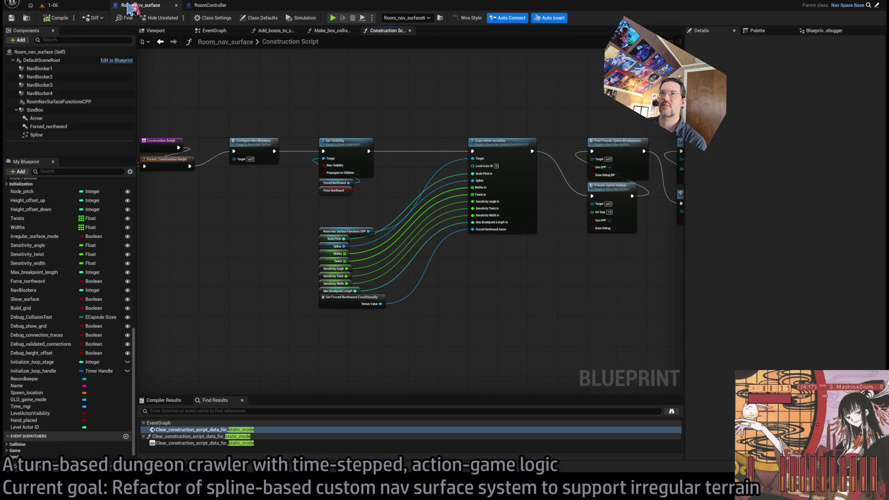
Switch to the 1-06 level and fly the camera to the wooden room
{"action": "left_click", "coordinate": [64, 6]}
{"action": "mouse_move", "coordinate": [370, 209]}
{"action": "left_mouse_down"}
{"action": "mouse_move", "coordinate": [352, 218]}
{"action": "mouse_move", "coordinate": [375, 208]}
{"action": "left_mouse_up"}
{"action": "left_click_drag", "start_coordinate": [468, 194], "coordinate": [460, 190]}
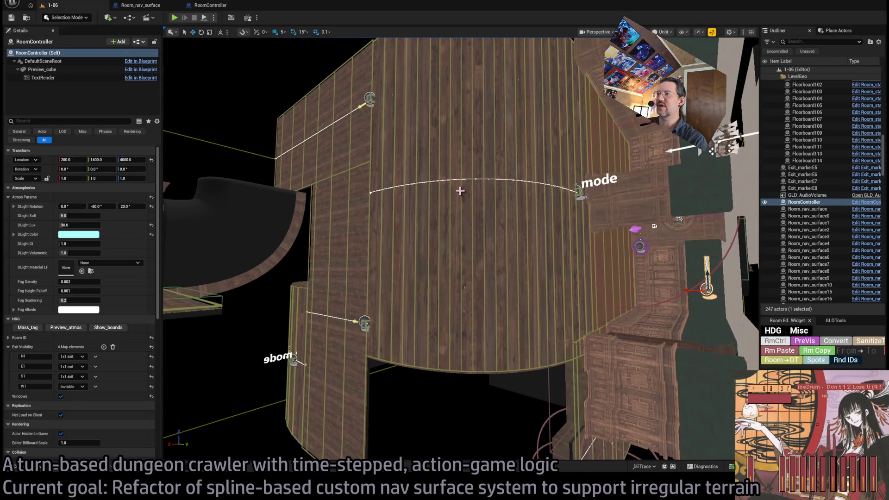
Select Room_nav_surface10 and tick Force Northward in its Details
{"action": "left_click", "coordinate": [460, 190]}
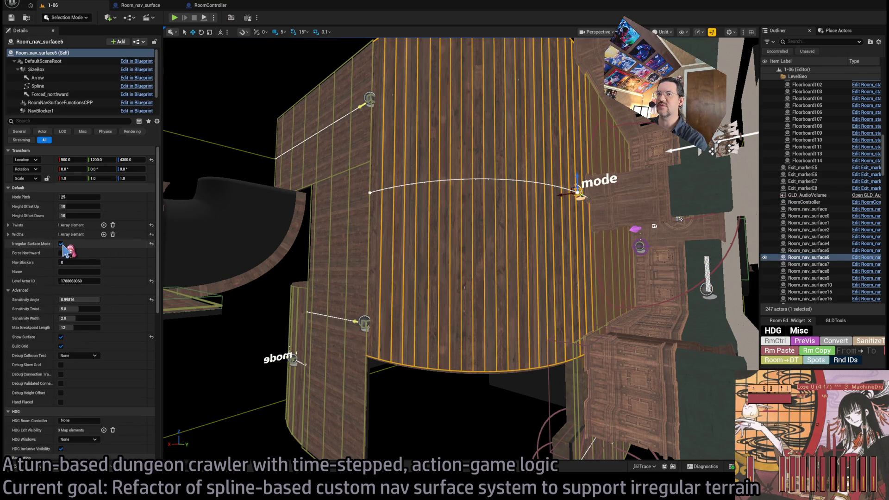
{"action": "left_click_drag", "start_coordinate": [417, 402], "coordinate": [417, 402]}
{"action": "key", "text": "f"}
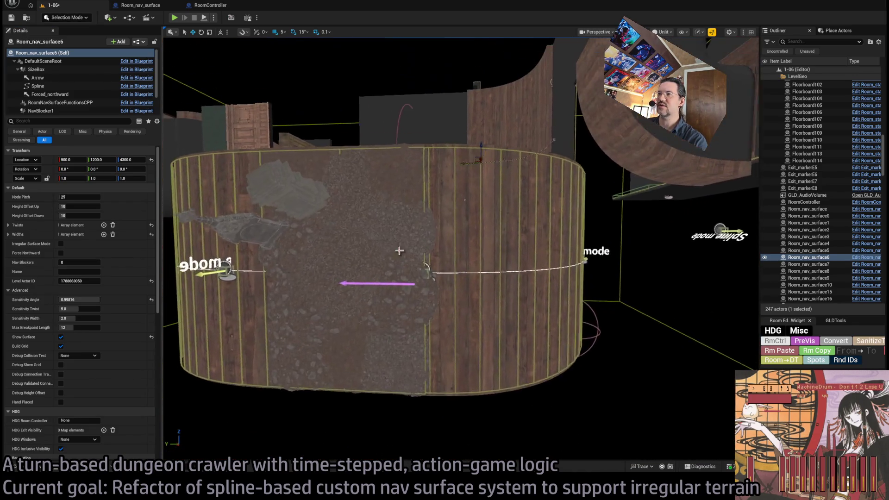
{"action": "left_click", "coordinate": [443, 158]}
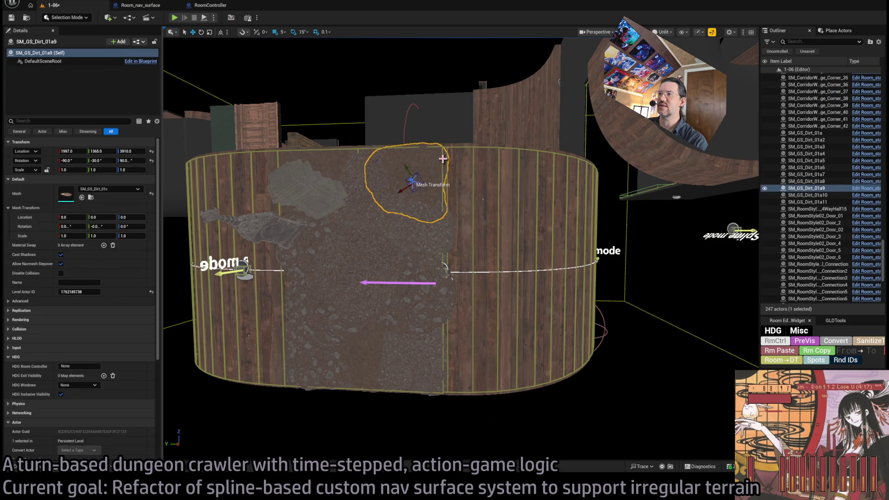
{"action": "left_click", "coordinate": [443, 159]}
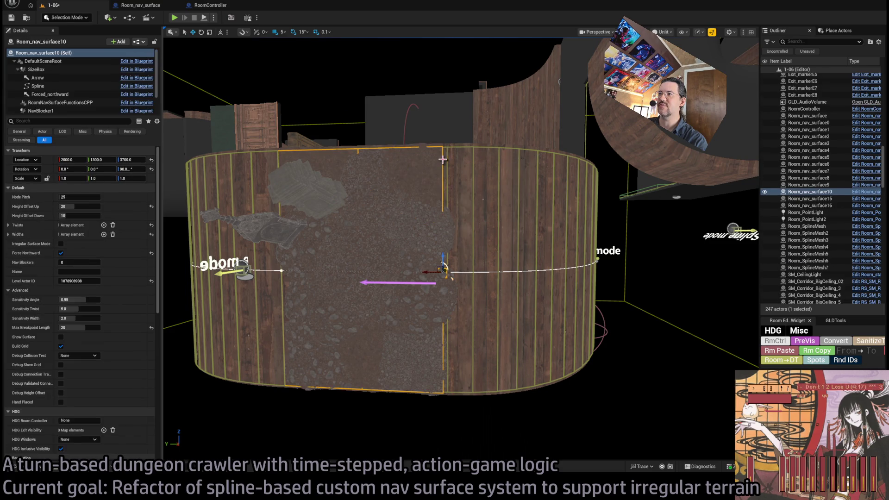
{"action": "left_click", "coordinate": [61, 253]}
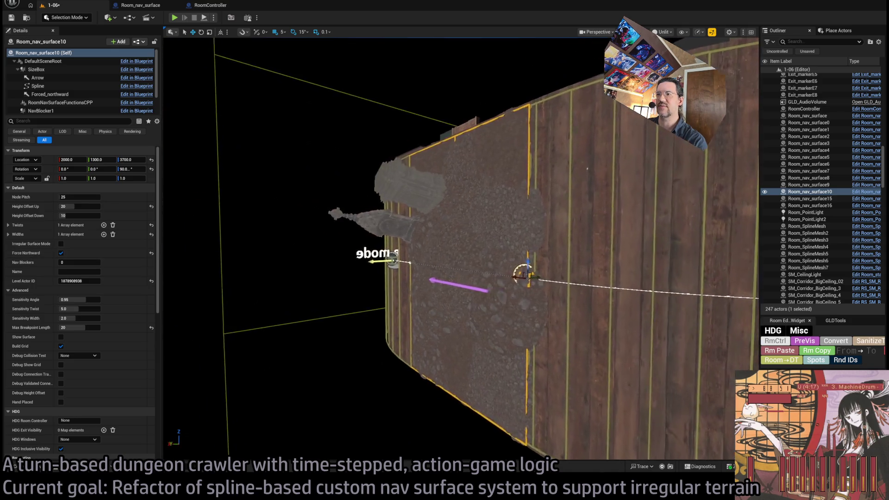
Move Spawn_marker_player onto the dirt ramp, then start a Play In Editor test
{"action": "left_click_drag", "start_coordinate": [230, 270], "coordinate": [471, 240]}
{"action": "mouse_move", "coordinate": [531, 269]}
{"action": "left_mouse_down"}
{"action": "mouse_move", "coordinate": [515, 253]}
{"action": "mouse_move", "coordinate": [495, 260]}
{"action": "mouse_move", "coordinate": [541, 246]}
{"action": "mouse_move", "coordinate": [548, 229]}
{"action": "mouse_move", "coordinate": [555, 243]}
{"action": "mouse_move", "coordinate": [554, 234]}
{"action": "left_mouse_up"}
{"action": "left_click", "coordinate": [509, 248]}
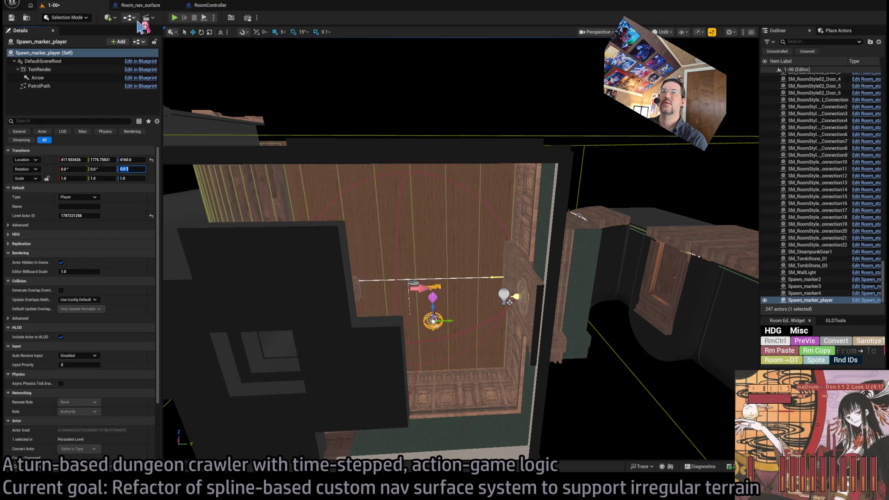
{"action": "left_click_drag", "start_coordinate": [267, 112], "coordinate": [245, 126]}
{"action": "left_click_drag", "start_coordinate": [606, 222], "coordinate": [606, 222]}
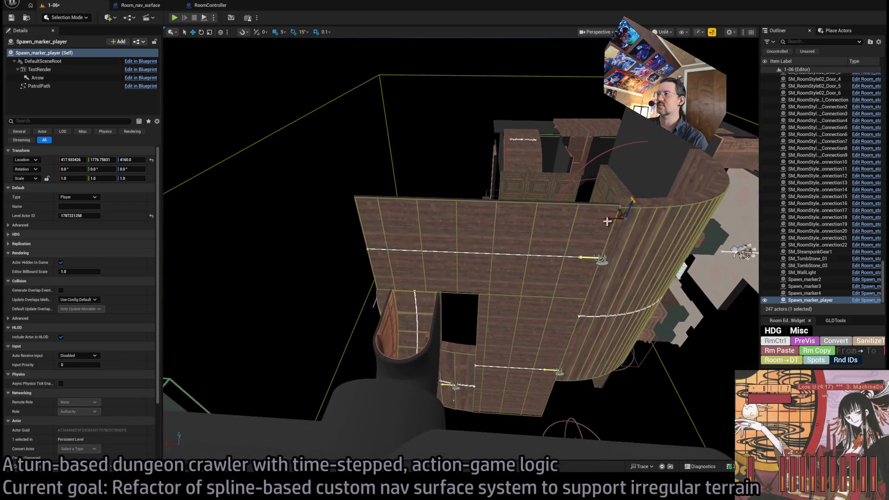
{"action": "key", "text": "f"}
{"action": "left_click_drag", "start_coordinate": [375, 223], "coordinate": [410, 166]}
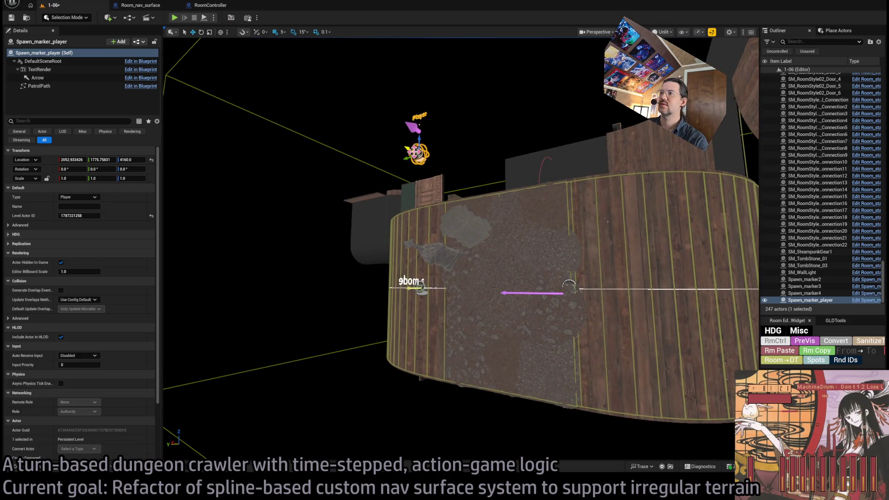
{"action": "left_click_drag", "start_coordinate": [414, 158], "coordinate": [438, 227]}
{"action": "left_click_drag", "start_coordinate": [527, 221], "coordinate": [607, 349]}
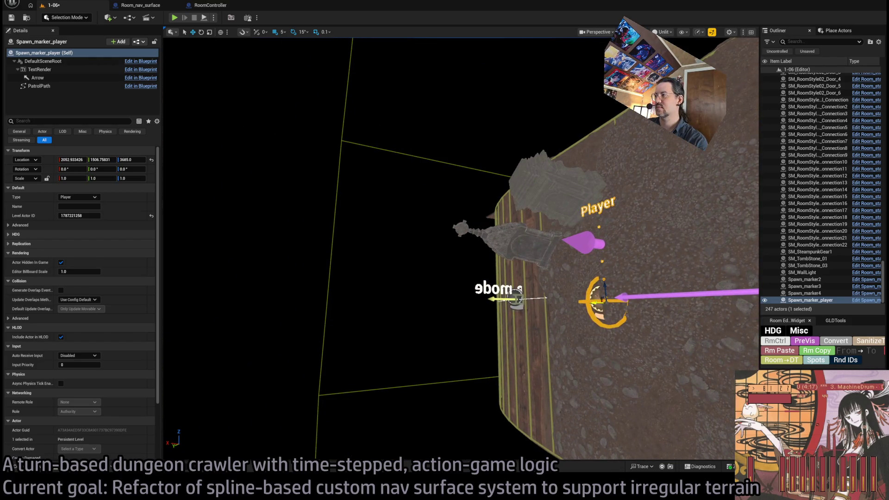
{"action": "mouse_move", "coordinate": [576, 305]}
{"action": "left_mouse_down"}
{"action": "mouse_move", "coordinate": [518, 260]}
{"action": "mouse_move", "coordinate": [569, 242]}
{"action": "mouse_move", "coordinate": [407, 263]}
{"action": "left_mouse_up"}
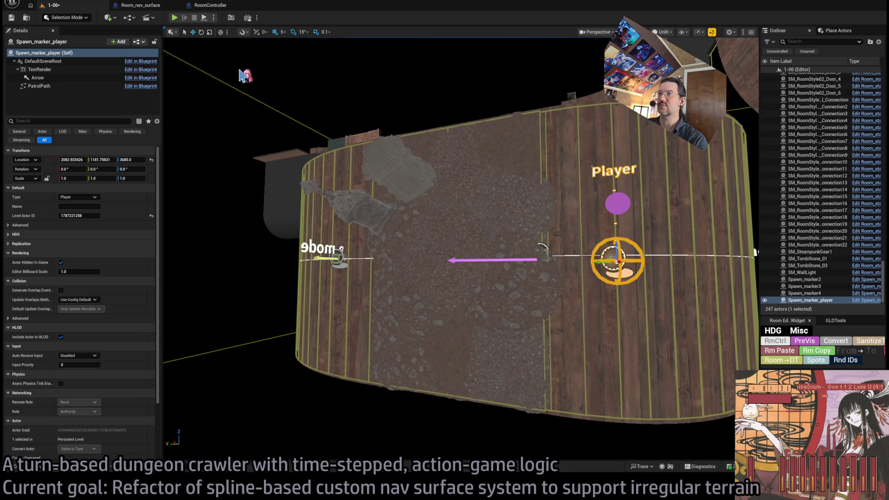
{"action": "key", "text": "alt+p"}
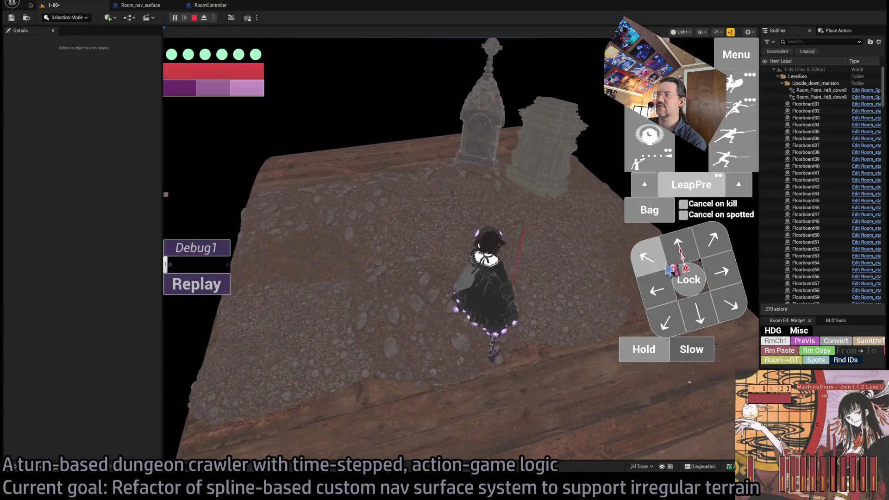
Queue and run a few upward and diagonal moves, then stop the play test
{"action": "left_click", "coordinate": [667, 247]}
{"action": "left_click", "coordinate": [196, 328]}
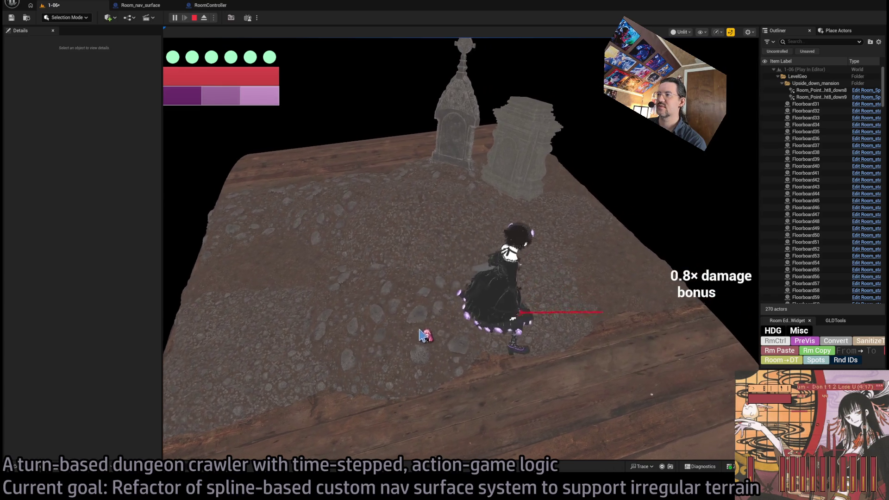
{"action": "left_click", "coordinate": [713, 253]}
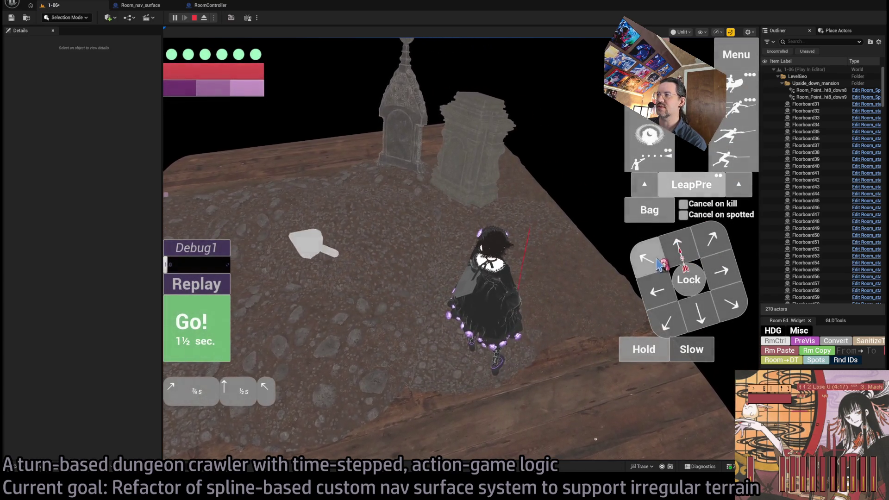
{"action": "left_click", "coordinate": [196, 329]}
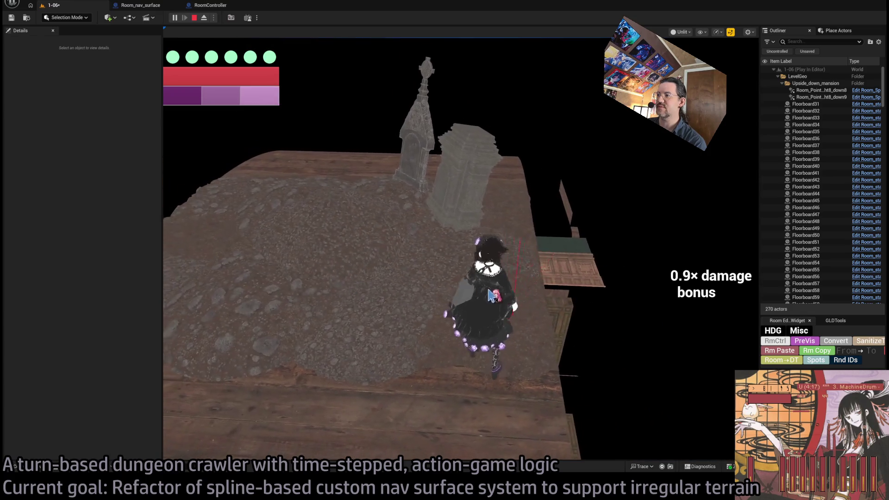
{"action": "left_click", "coordinate": [196, 18]}
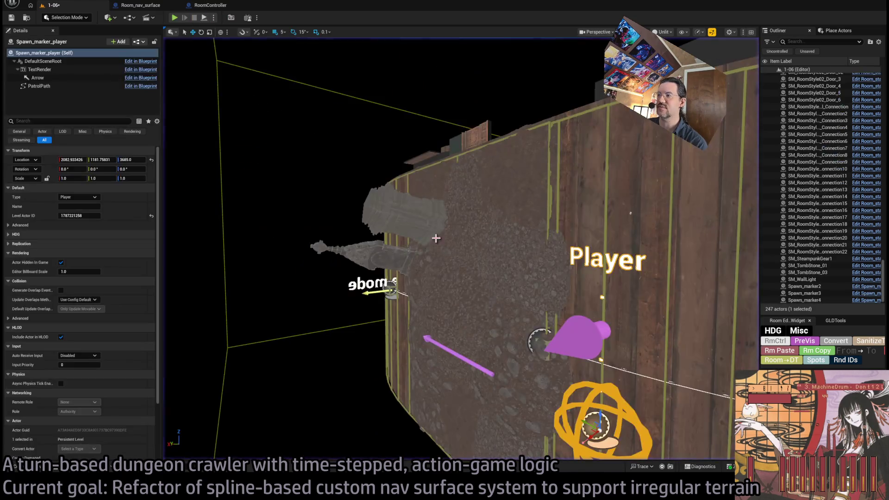
Replay unlit, running several turns across the ramp and a lunging thrust attack before pressing Esc
{"action": "left_click", "coordinate": [368, 277]}
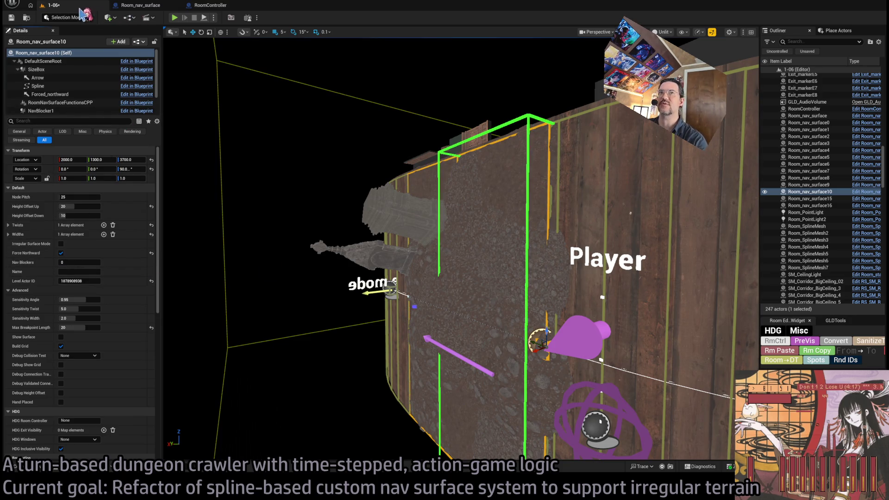
{"action": "key", "text": "alt+p"}
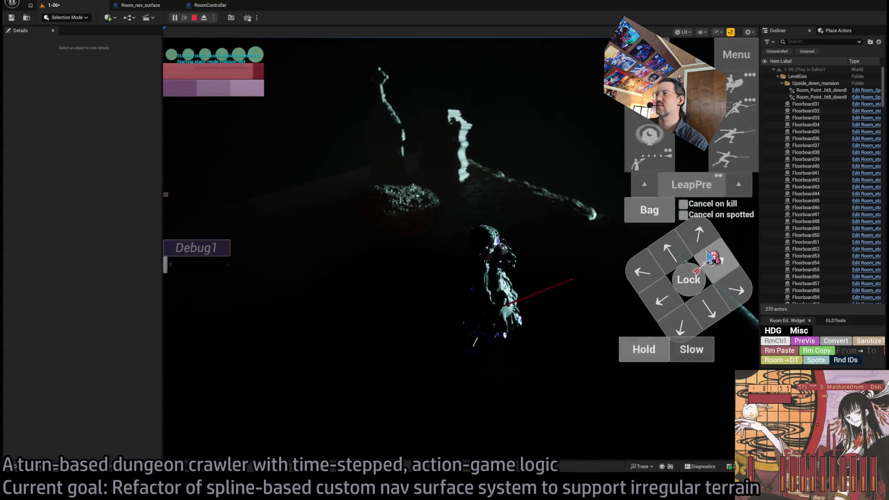
{"action": "key", "text": "F2"}
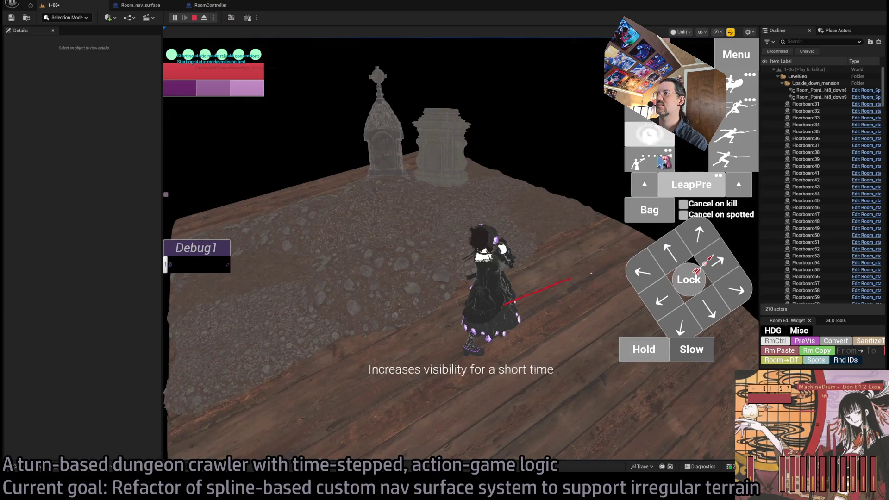
{"action": "left_click", "coordinate": [214, 317]}
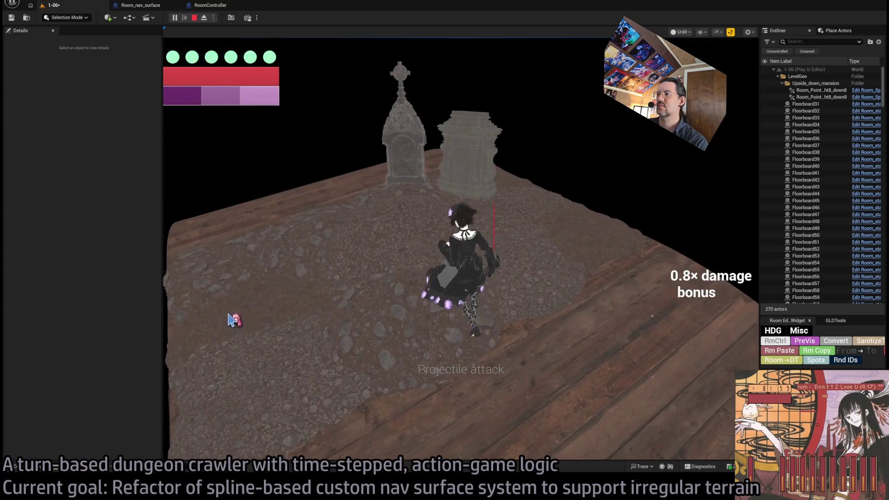
{"action": "left_click", "coordinate": [678, 251]}
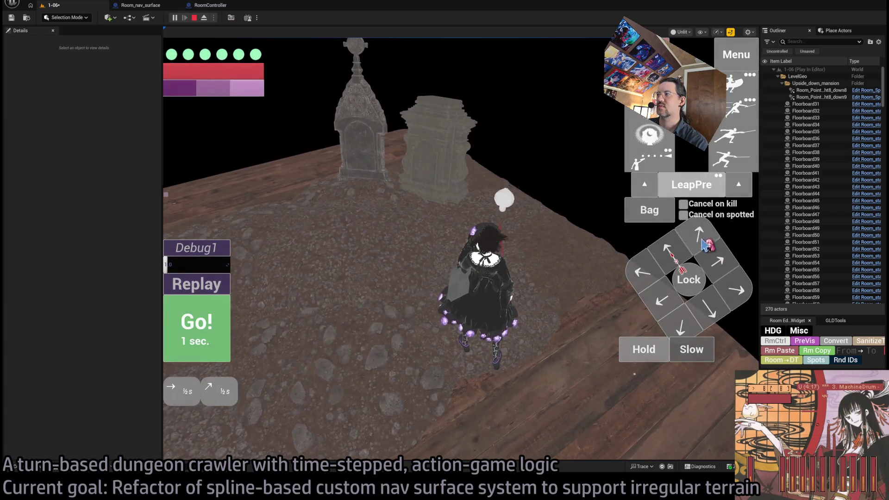
{"action": "left_click", "coordinate": [220, 327]}
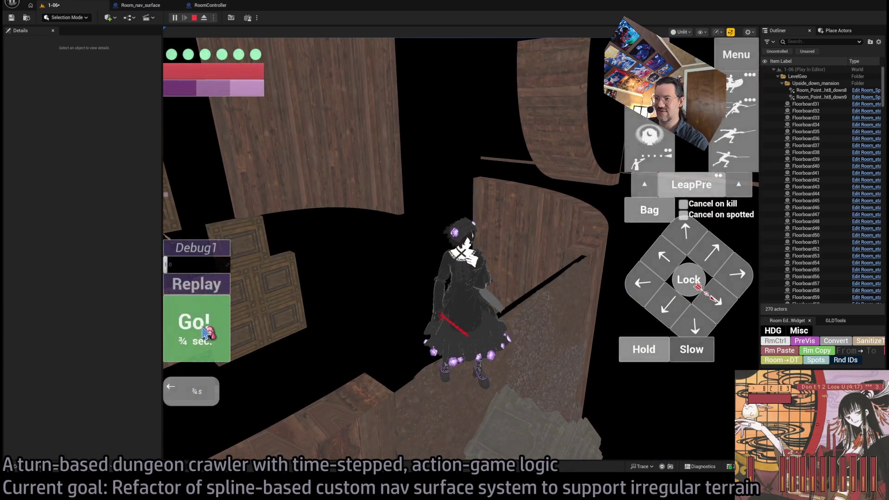
{"action": "left_click", "coordinate": [717, 301]}
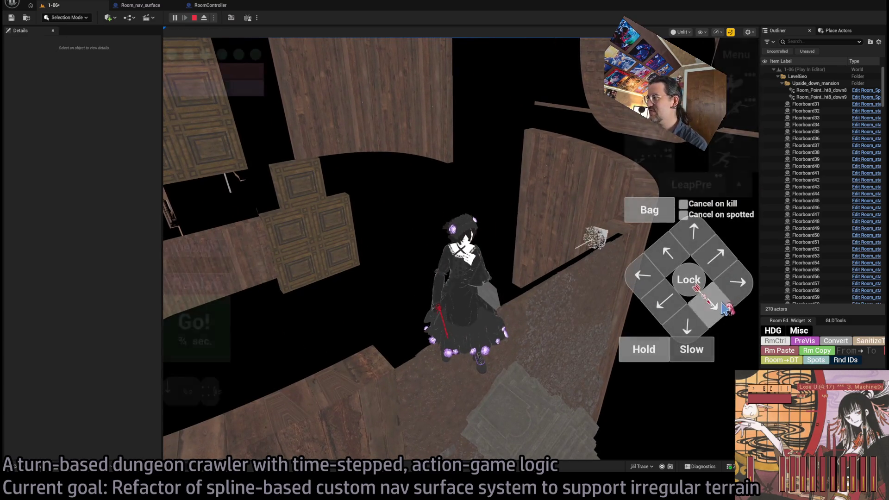
{"action": "left_click", "coordinate": [218, 342]}
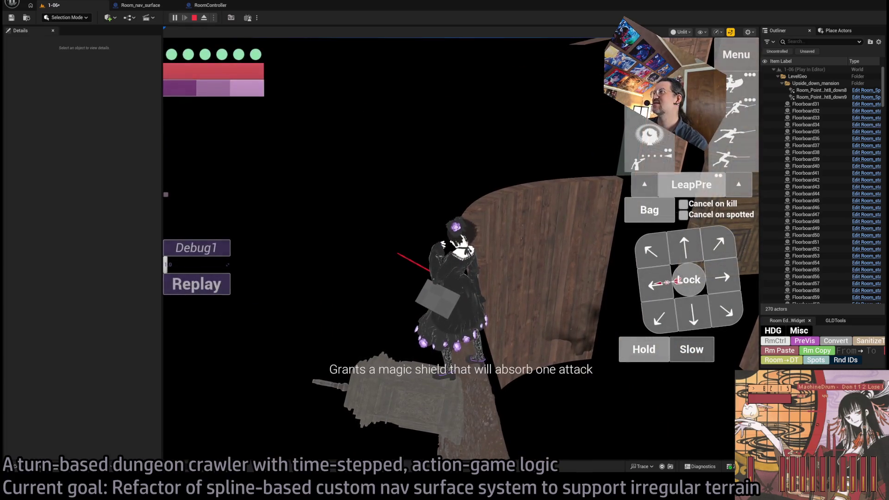
{"action": "left_click", "coordinate": [715, 137]}
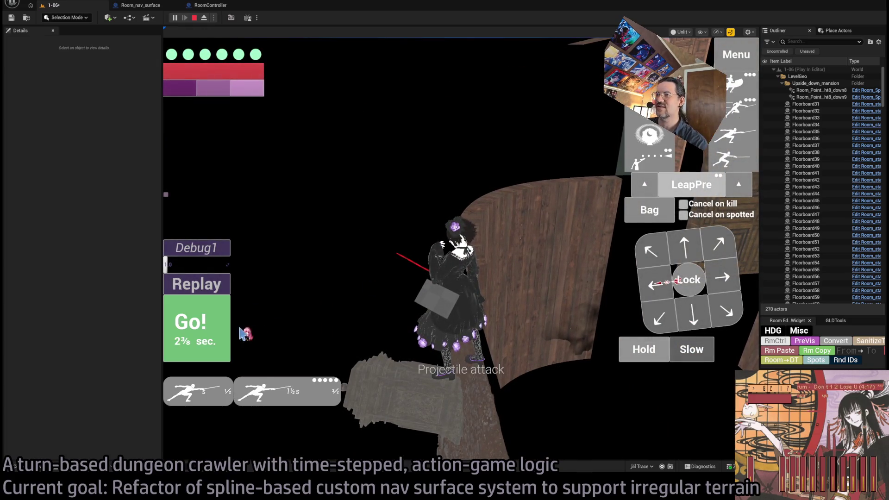
{"action": "left_click", "coordinate": [224, 329]}
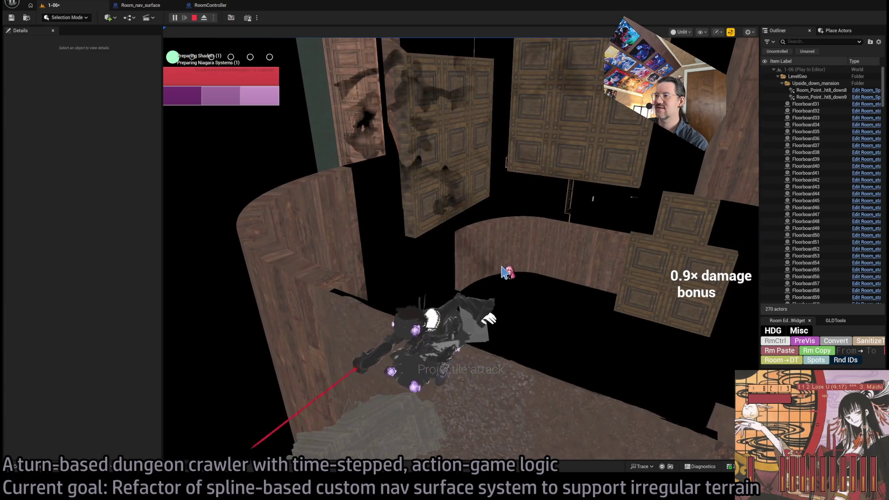
{"action": "key", "text": "Escape"}
Select Room_nav_surface10's Forced_northward arrow component and start a play session
{"action": "key", "text": "f"}
{"action": "left_click_drag", "start_coordinate": [259, 315], "coordinate": [278, 314]}
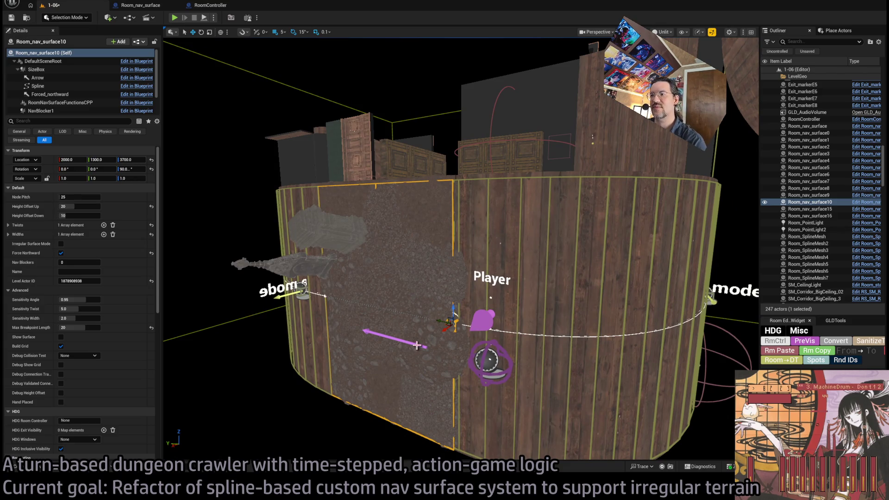
{"action": "left_click", "coordinate": [50, 94]}
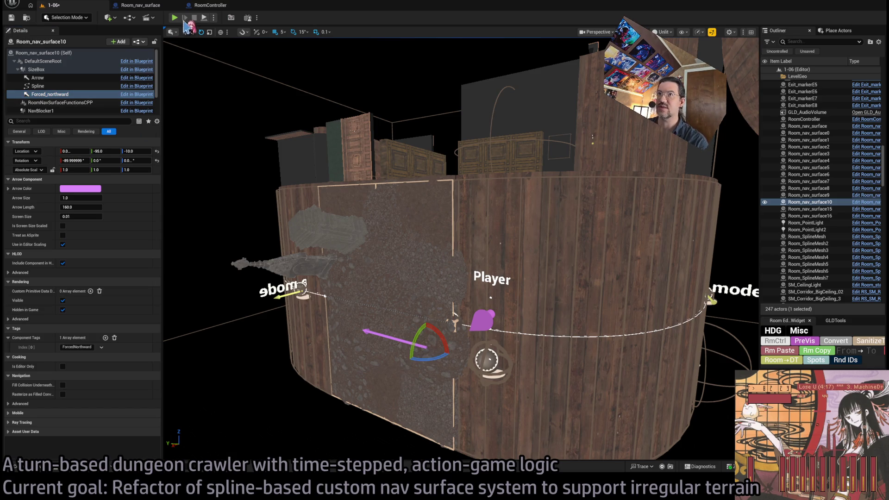
{"action": "key", "text": "alt+p"}
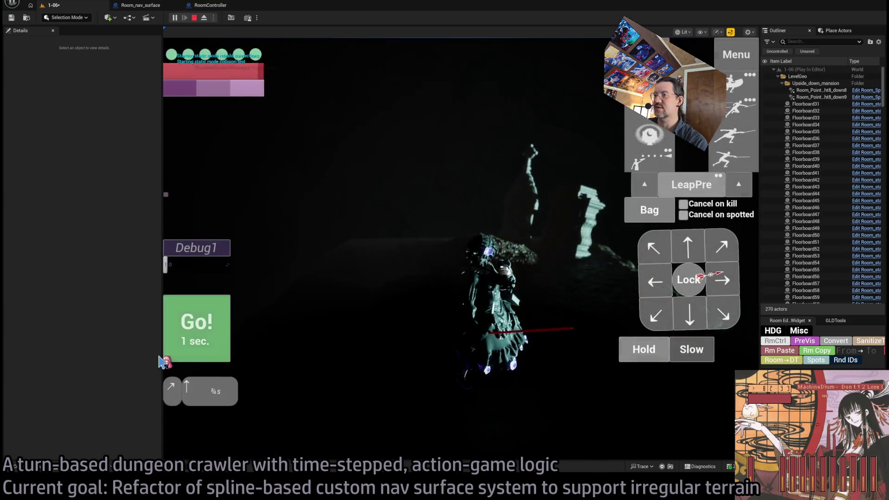
Queue E, W, Q moves and execute, then C, X moves and execute
{"action": "left_click", "coordinate": [519, 395]}
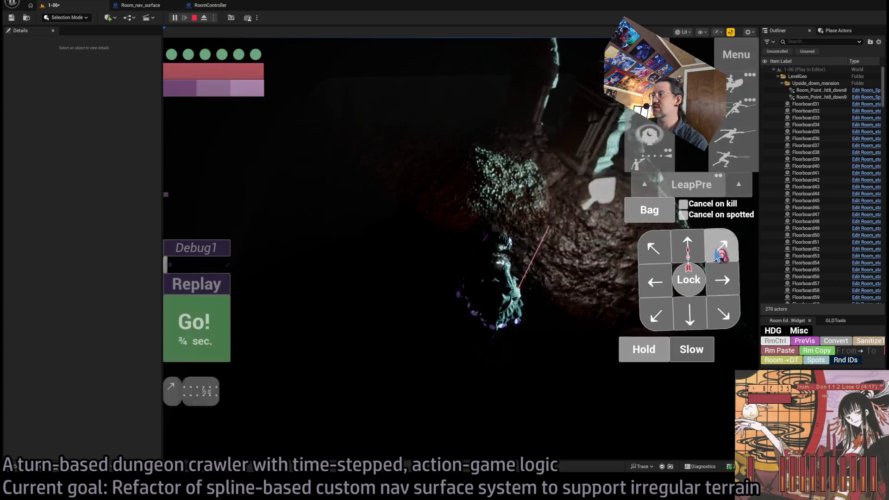
{"action": "key", "text": "e"}
{"action": "key", "text": "w"}
{"action": "key", "text": "q"}
{"action": "key", "text": "space"}
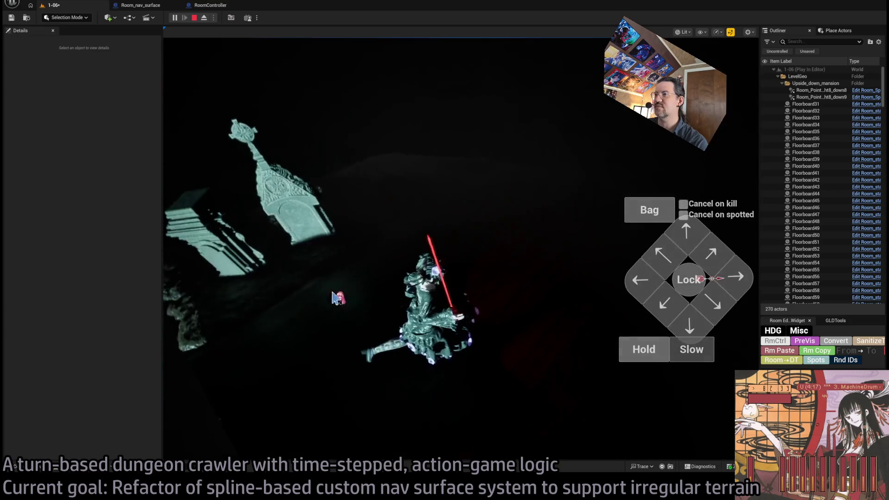
{"action": "key", "text": "c"}
{"action": "key", "text": "x"}
{"action": "key", "text": "space"}
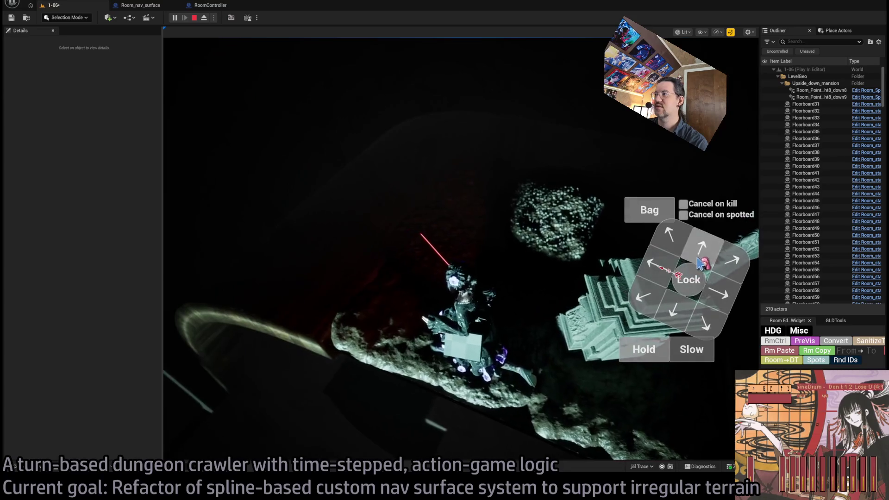
Run an up-left move and the leaping thrust attack, then stop the session
{"action": "key", "text": "space"}
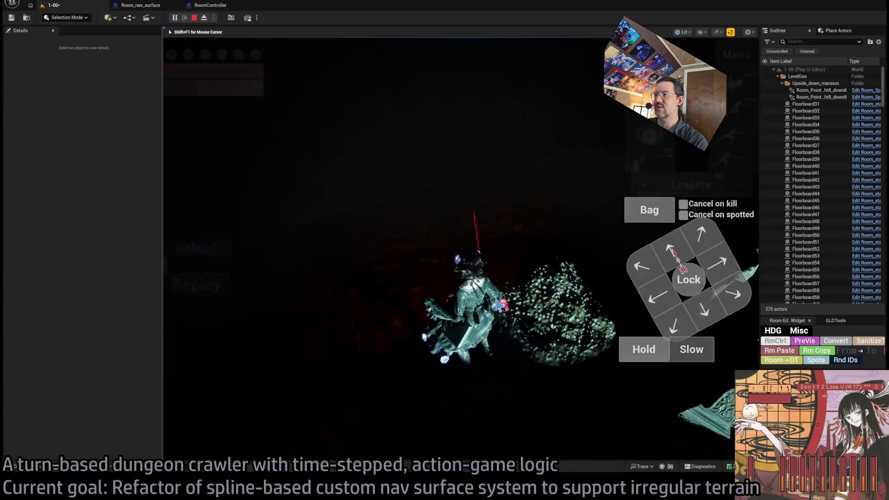
{"action": "key", "text": "q"}
{"action": "left_click", "coordinate": [209, 321]}
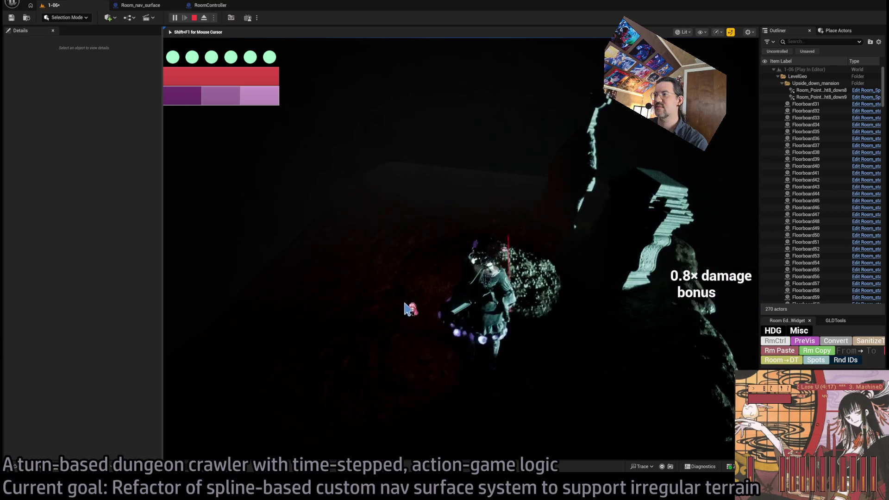
{"action": "left_click", "coordinate": [736, 112]}
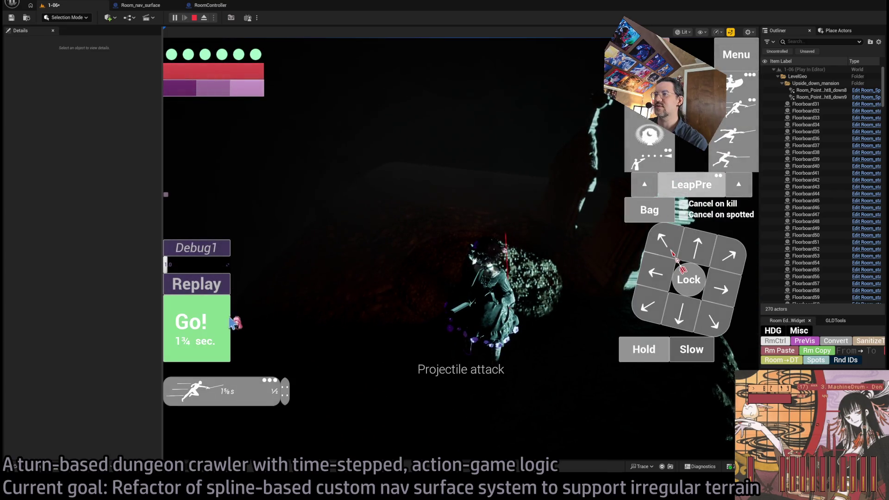
{"action": "key", "text": "space"}
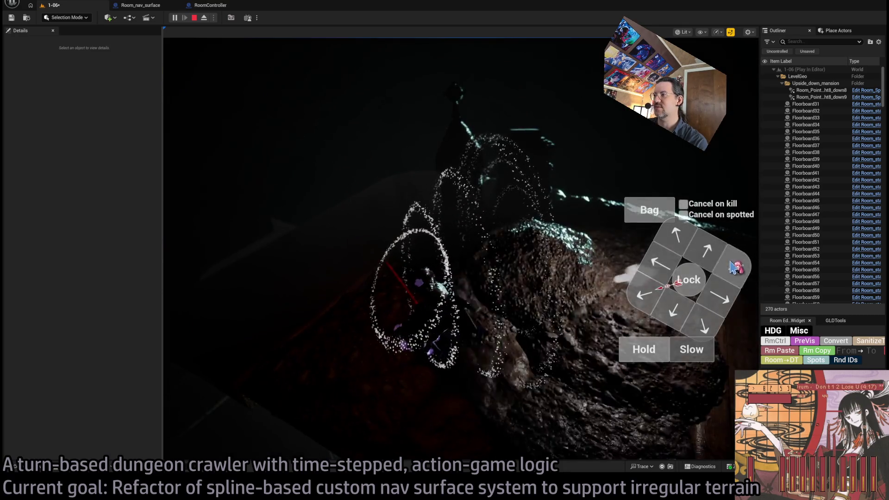
{"action": "left_click", "coordinate": [199, 324]}
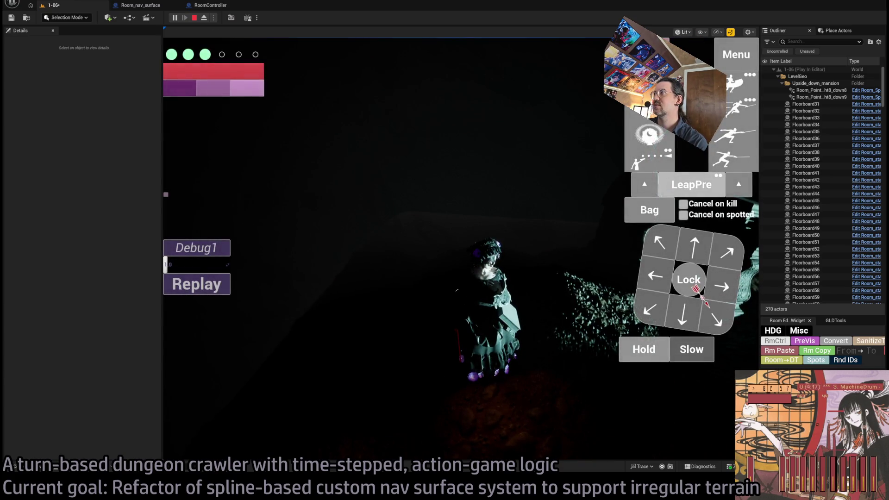
{"action": "key", "text": "Escape"}
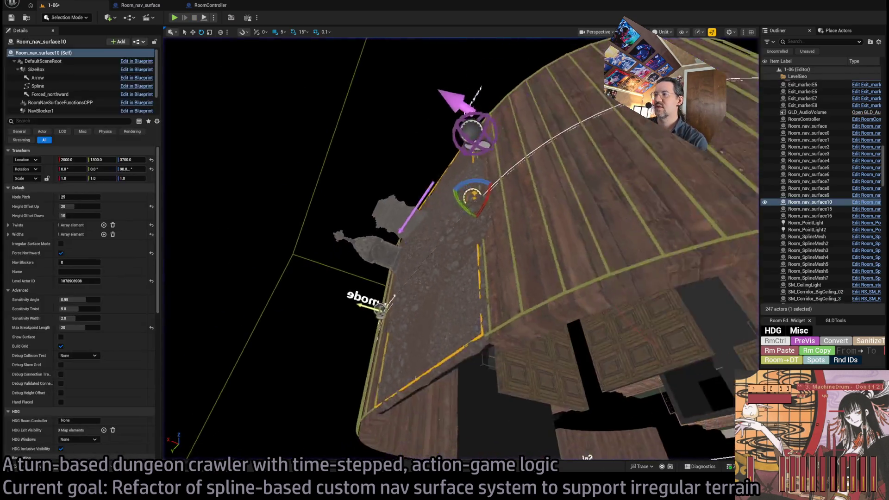
Frame Room_nav_surface10 by the curved wall and start play to inspect its debug grid
{"action": "key", "text": "f"}
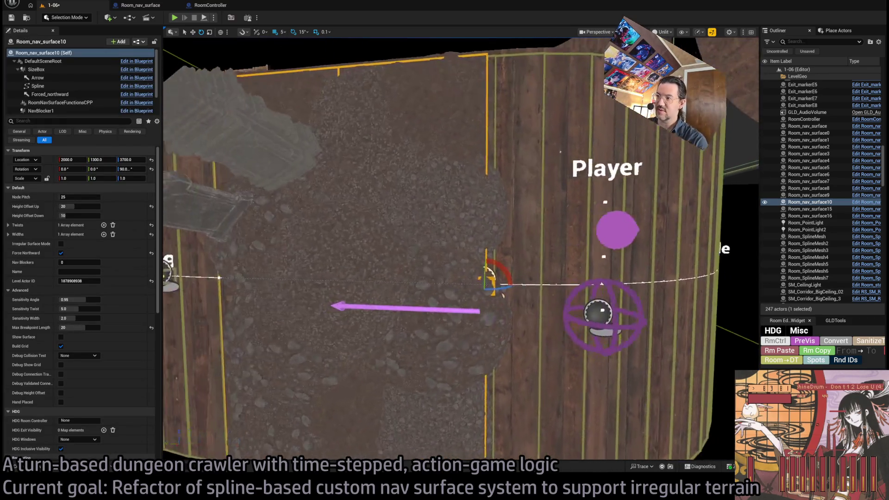
{"action": "left_click_drag", "start_coordinate": [463, 278], "coordinate": [148, 341]}
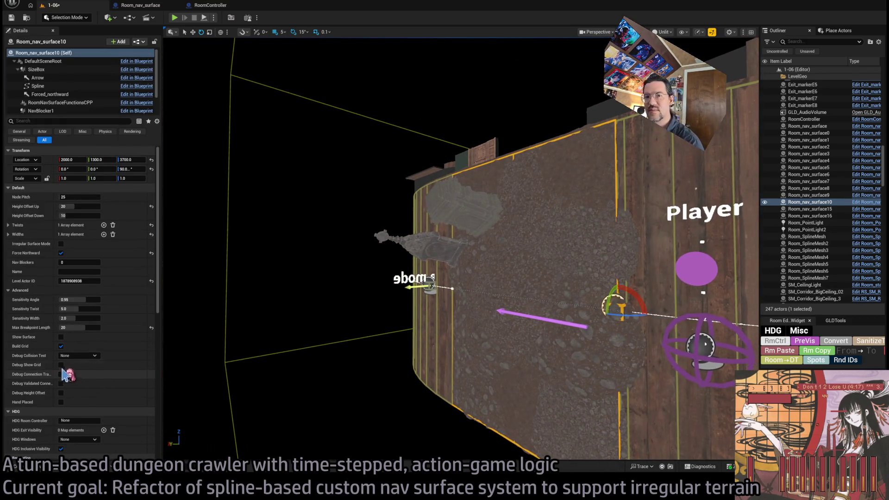
{"action": "left_click_drag", "start_coordinate": [193, 41], "coordinate": [259, 65]}
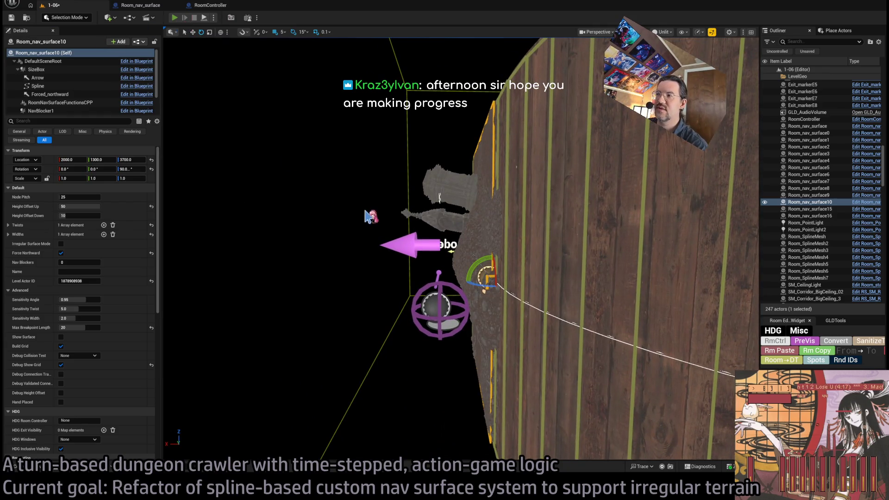
{"action": "key", "text": "alt+p"}
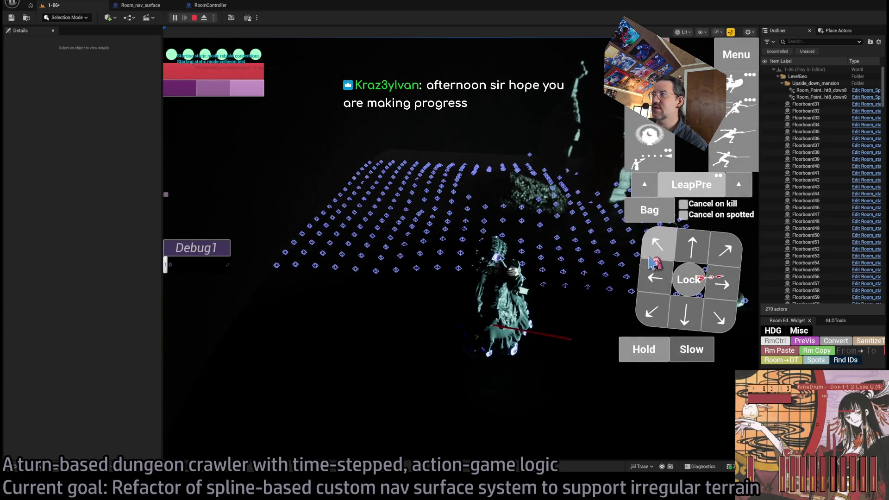
Queue up-left and left moves, play two turns with Go!, then stop PIE
{"action": "left_click", "coordinate": [671, 247]}
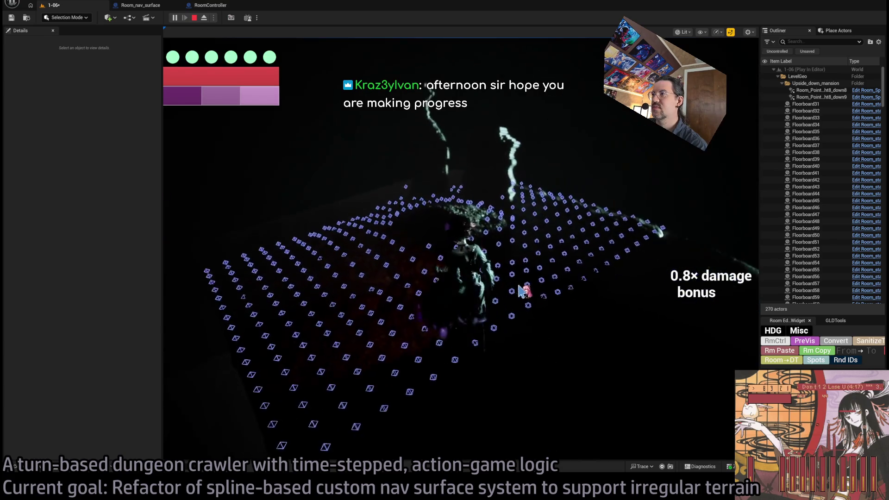
{"action": "left_click", "coordinate": [667, 254]}
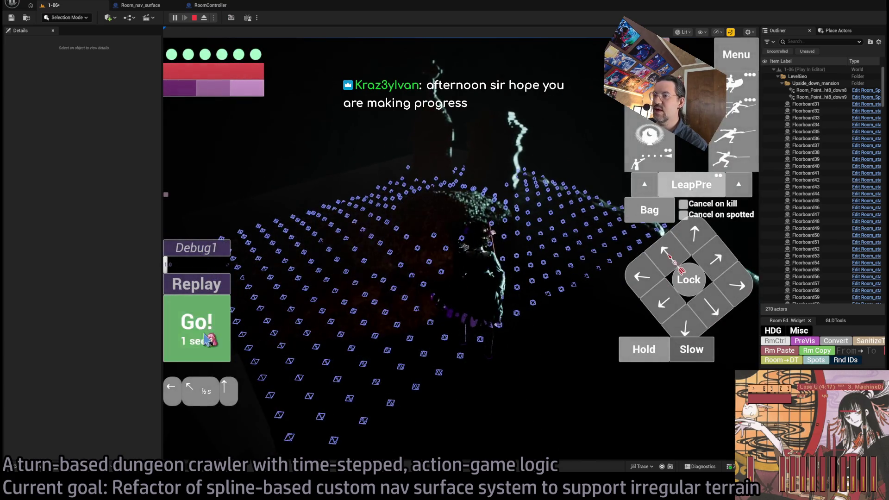
{"action": "left_click", "coordinate": [204, 340]}
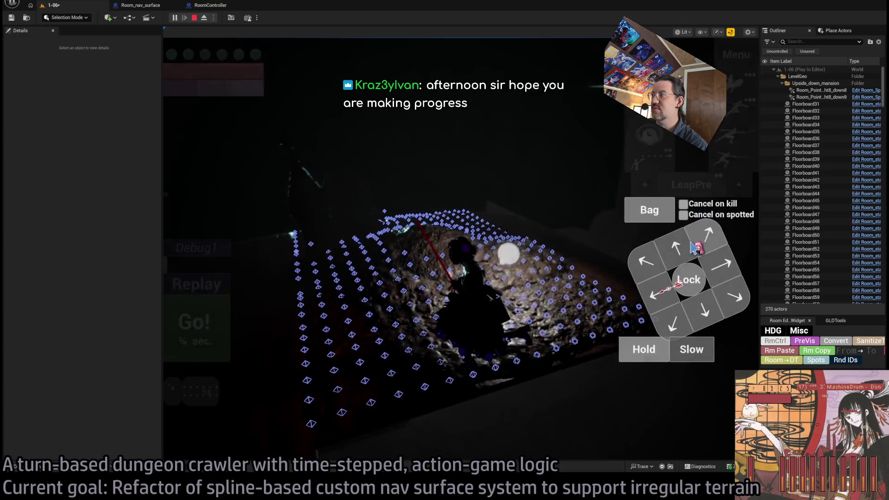
{"action": "left_click", "coordinate": [227, 327]}
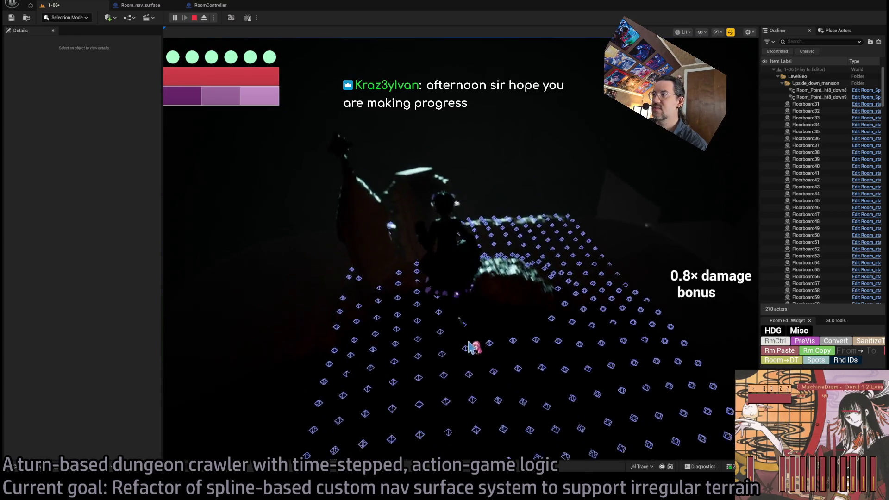
{"action": "key", "text": "Escape"}
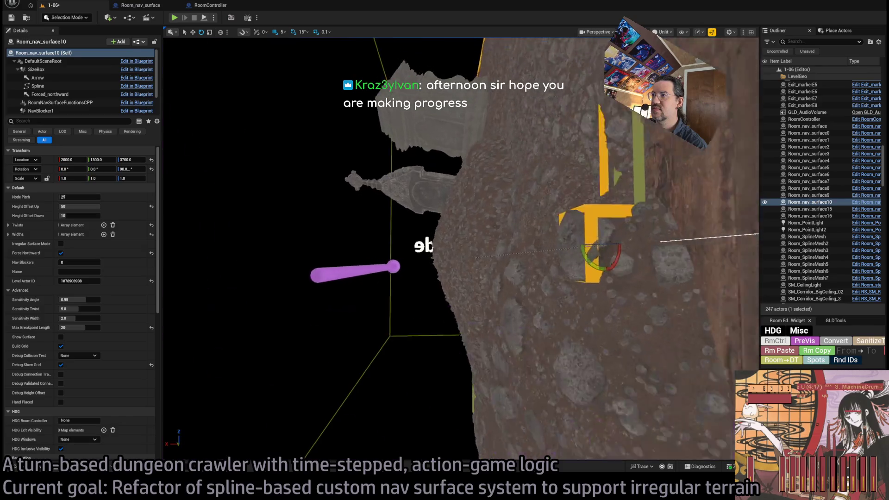
Select the Height Offset Up field, then run and stop a quick play test
{"action": "left_click", "coordinate": [80, 208]}
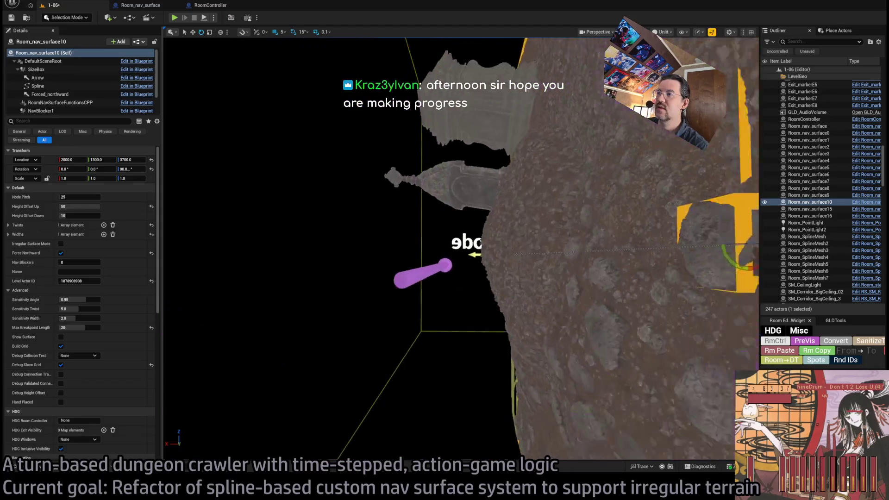
{"action": "left_click_drag", "start_coordinate": [371, 280], "coordinate": [370, 280]}
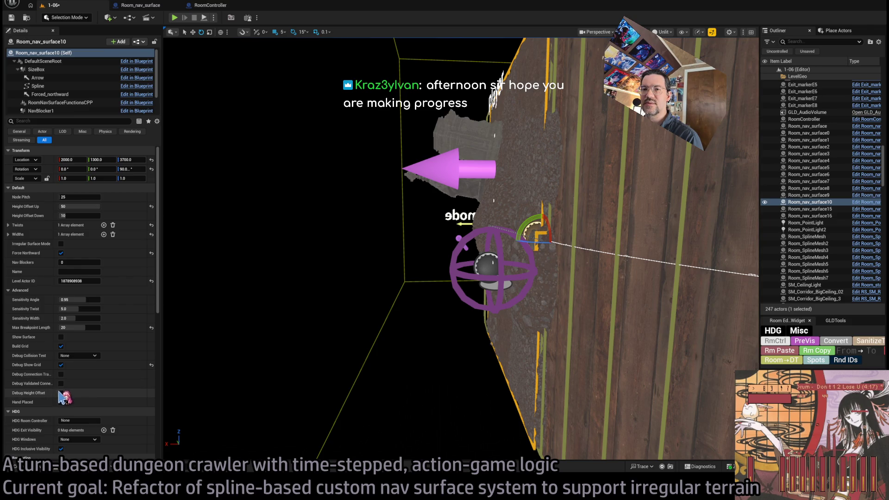
{"action": "left_click", "coordinate": [174, 17]}
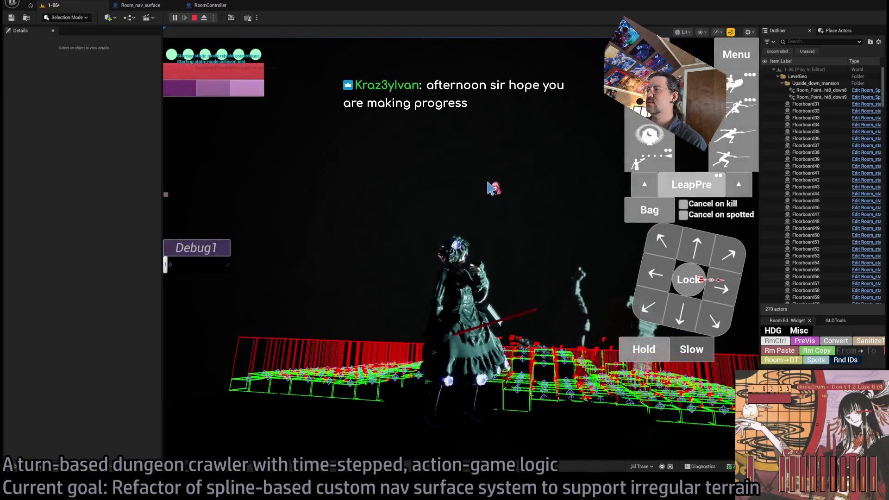
{"action": "key", "text": "Escape"}
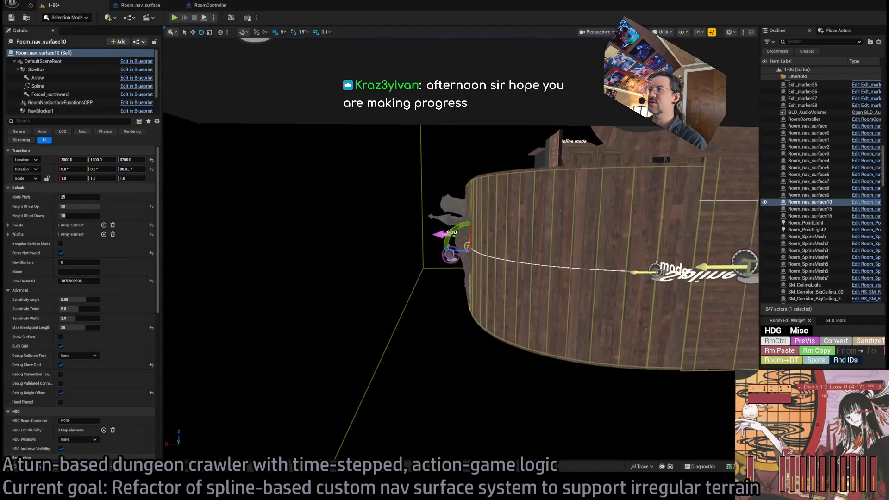
Set Height Offset Down to 10 and Height Offset Up to 100, then launch PIE
{"action": "mouse_move", "coordinate": [80, 207]}
{"action": "left_mouse_down"}
{"action": "mouse_move", "coordinate": [70, 206]}
{"action": "mouse_move", "coordinate": [100, 206]}
{"action": "mouse_move", "coordinate": [79, 216]}
{"action": "left_mouse_up"}
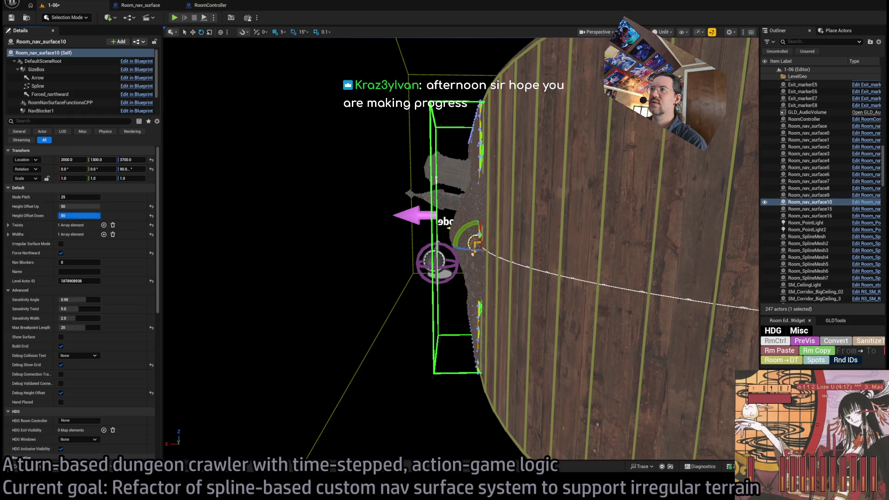
{"action": "type", "text": "33"}
{"action": "key", "text": "Return"}
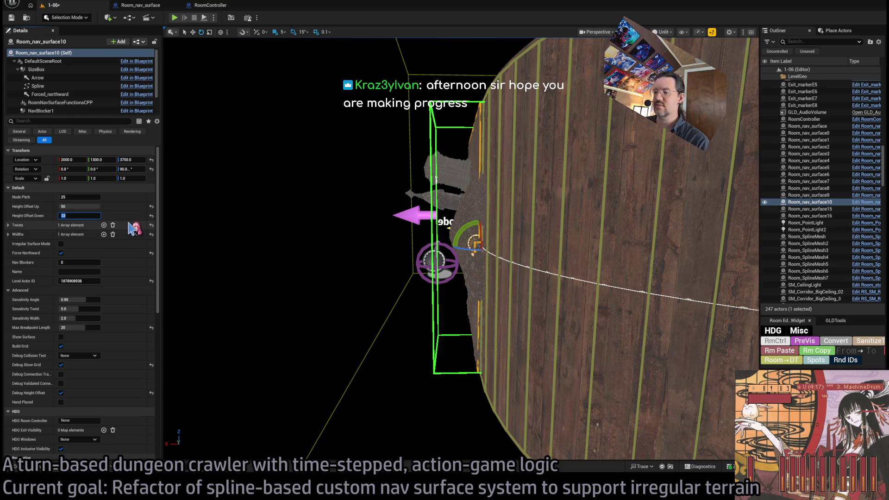
{"action": "key", "text": "Return"}
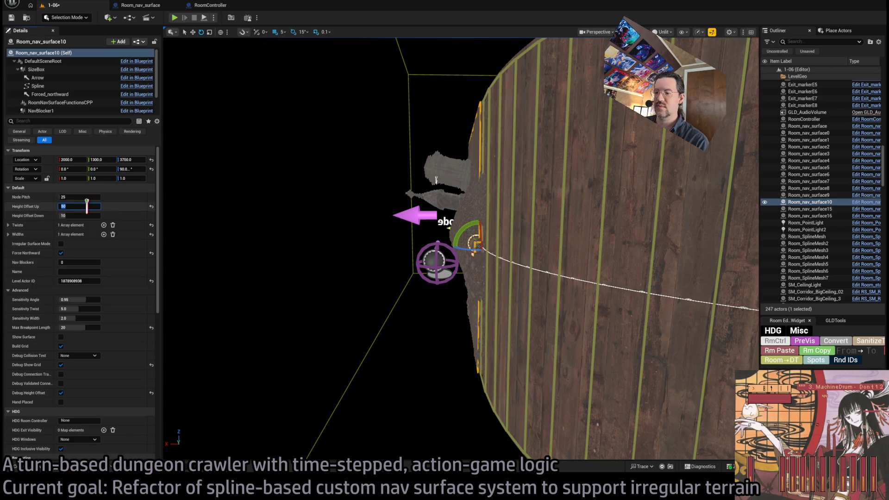
{"action": "type", "text": "100"}
{"action": "key", "text": "Return"}
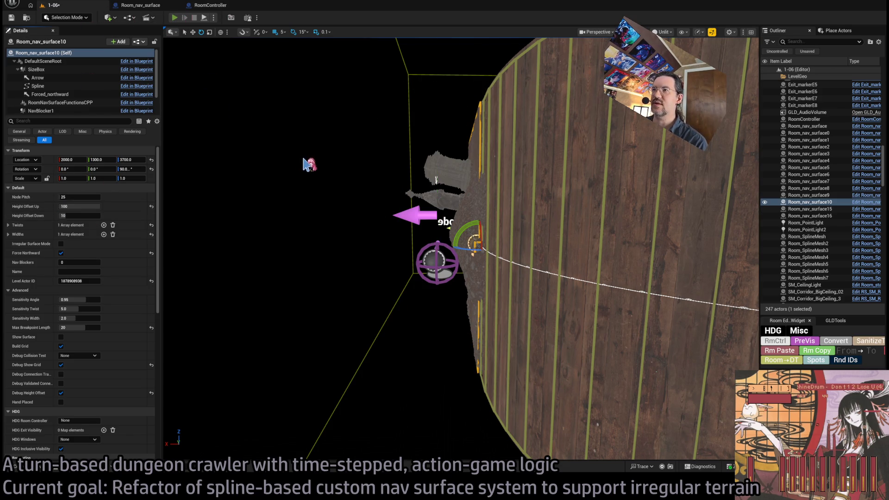
{"action": "key", "text": "alt+p"}
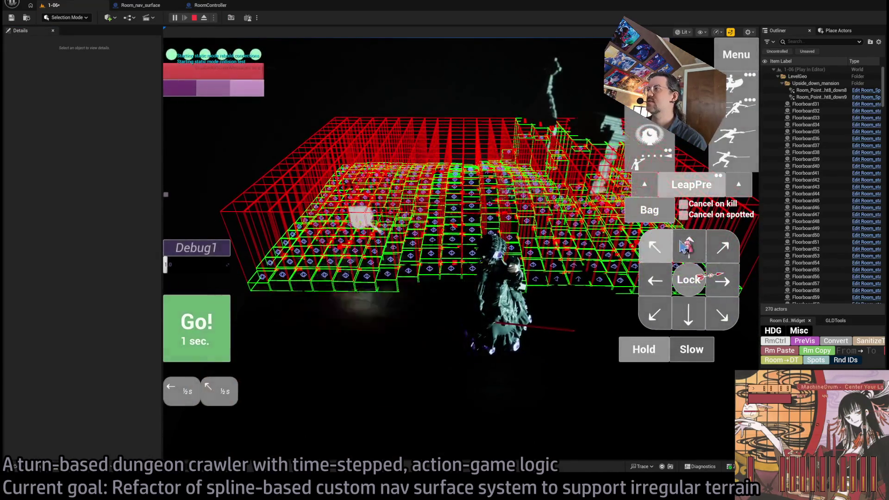
Play a turn in PIE and pick two destination tiles on the debug grid
{"action": "left_click", "coordinate": [248, 324]}
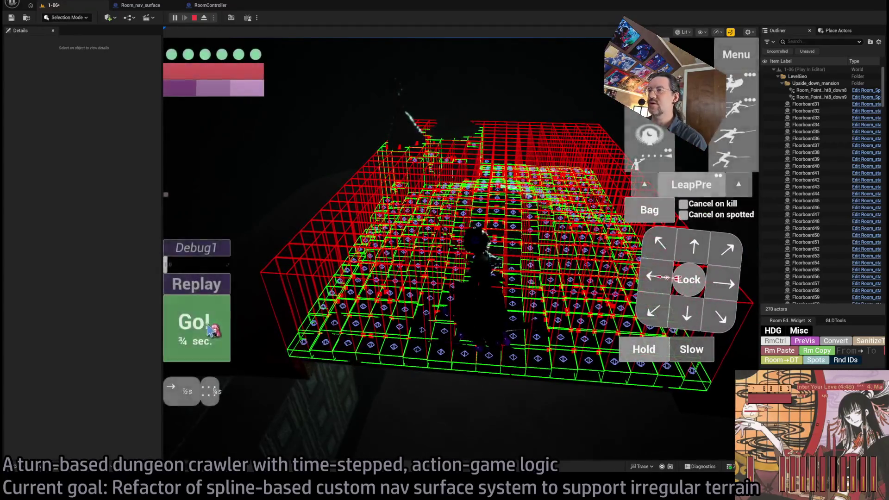
{"action": "left_click", "coordinate": [208, 330]}
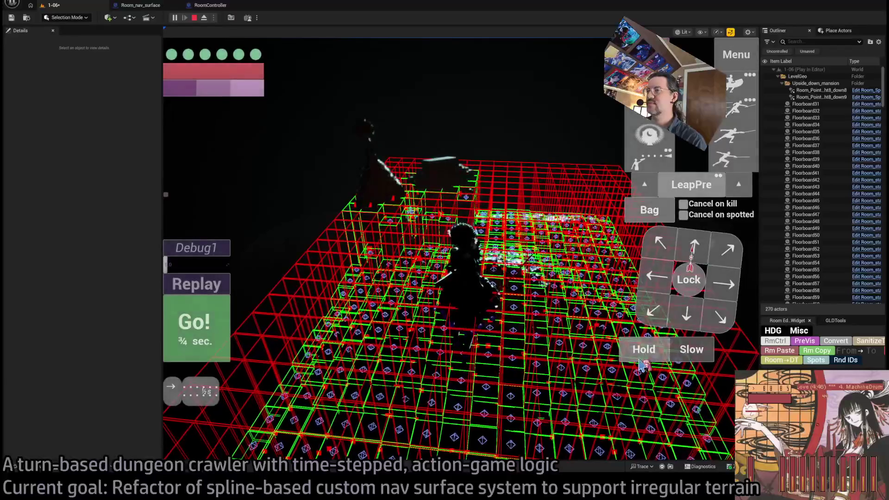
{"action": "left_click", "coordinate": [351, 332]}
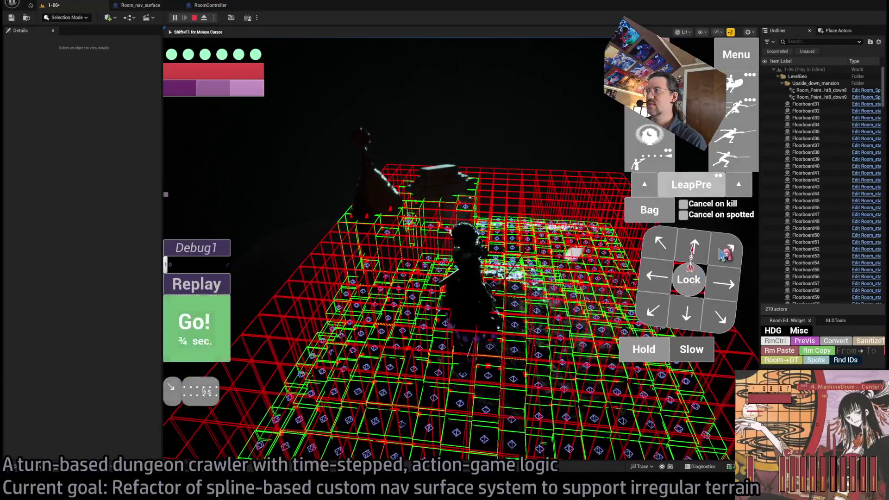
{"action": "left_click", "coordinate": [298, 334]}
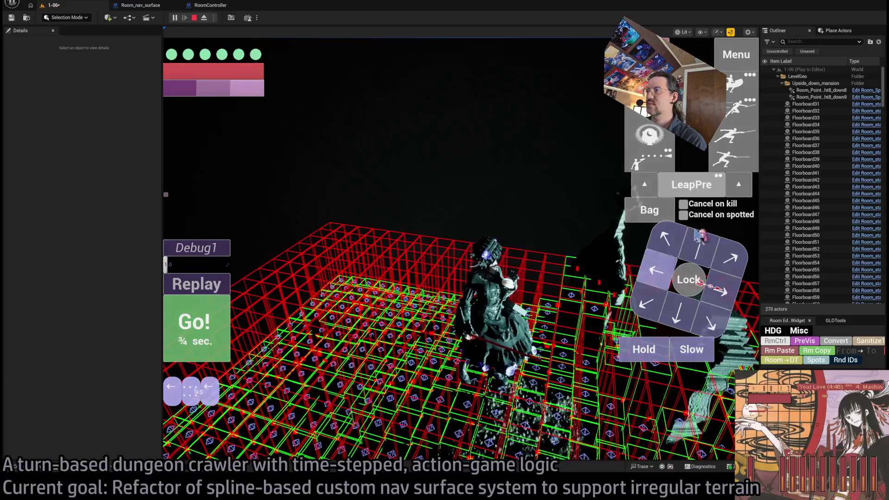
Queue the thrust skill and a Hold, play the turn, then stop PIE
{"action": "left_click", "coordinate": [743, 125]}
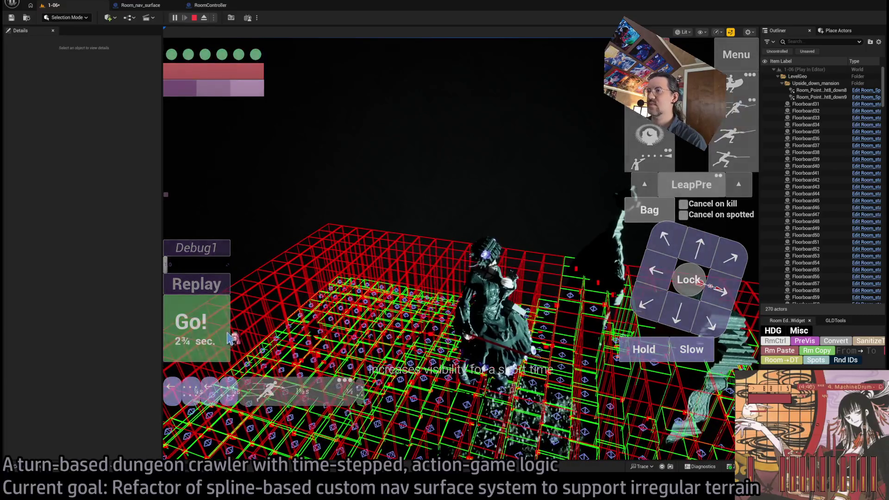
{"action": "left_click", "coordinate": [185, 324]}
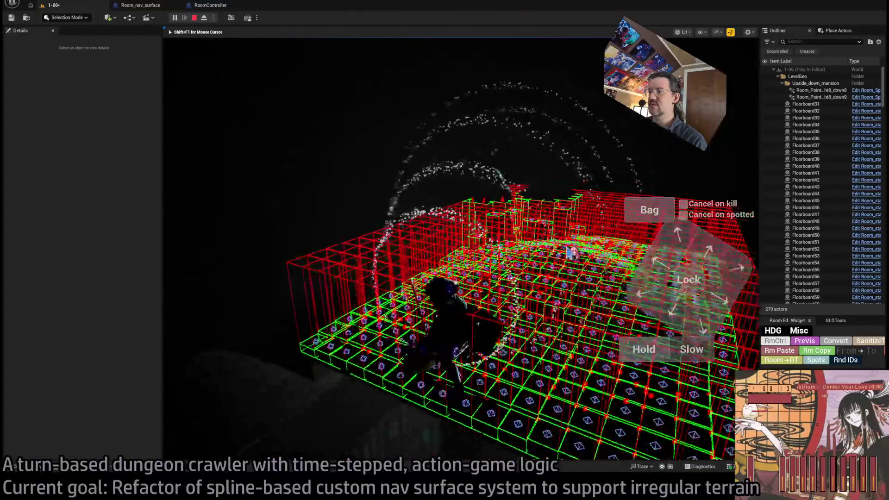
{"action": "left_click", "coordinate": [643, 350]}
{"action": "left_click", "coordinate": [223, 322]}
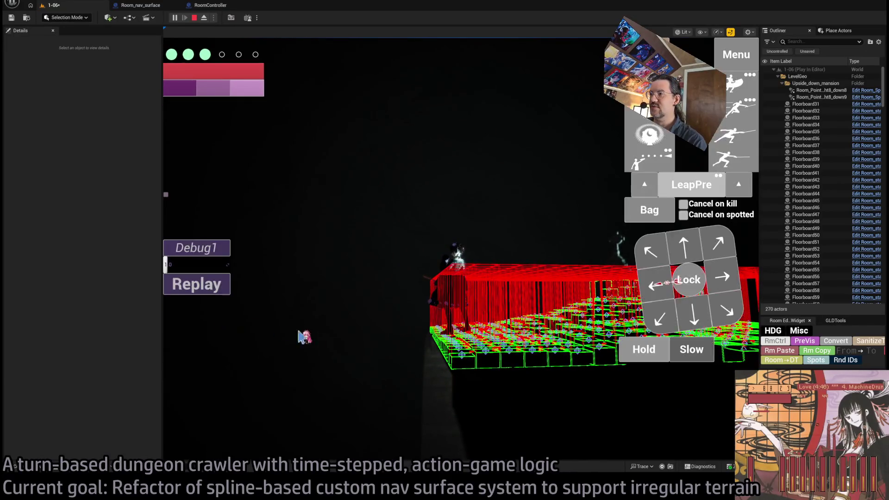
{"action": "key", "text": "Escape"}
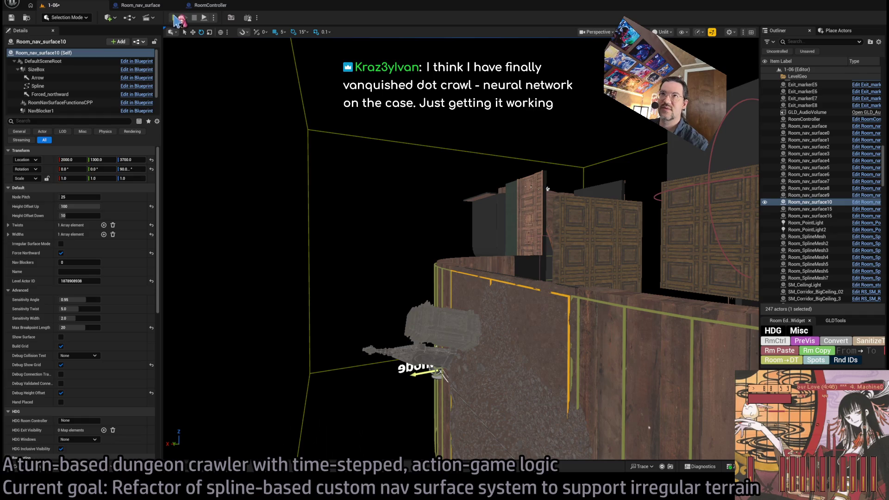
Run PIE, eject to frame the nav surface grid, then end the session
{"action": "key", "text": "alt+p"}
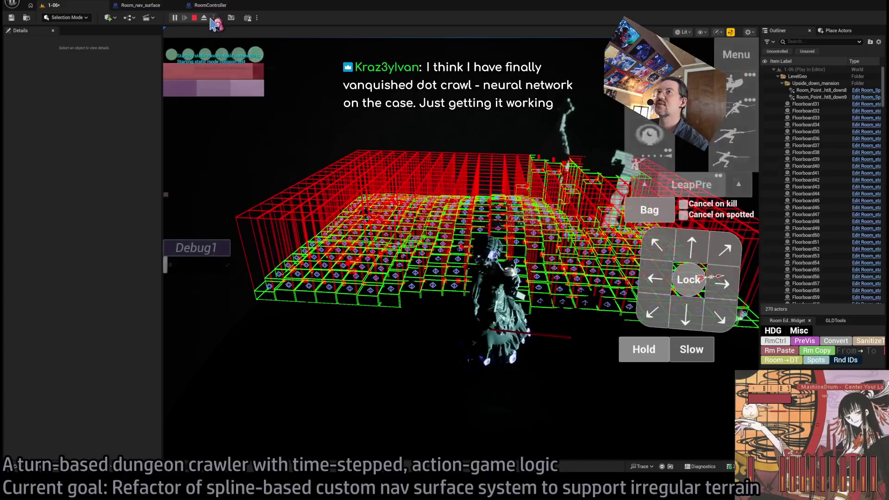
{"action": "left_click", "coordinate": [204, 18]}
{"action": "key", "text": "f"}
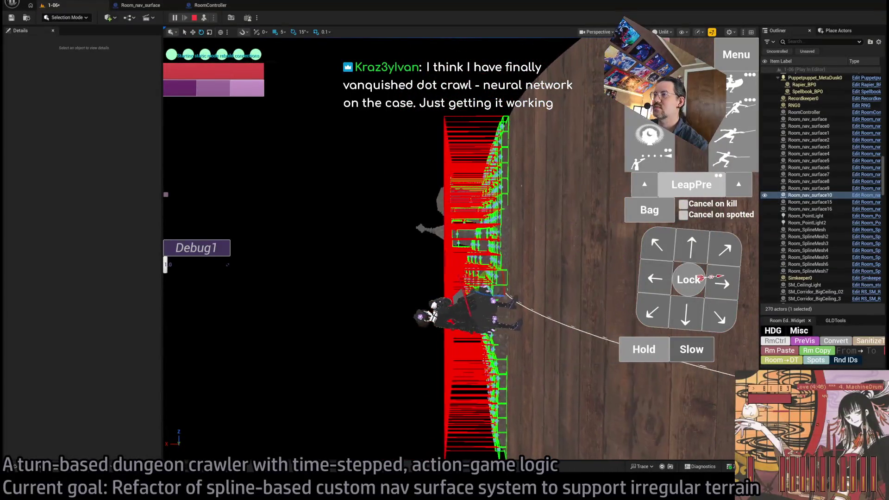
{"action": "key", "text": "Escape"}
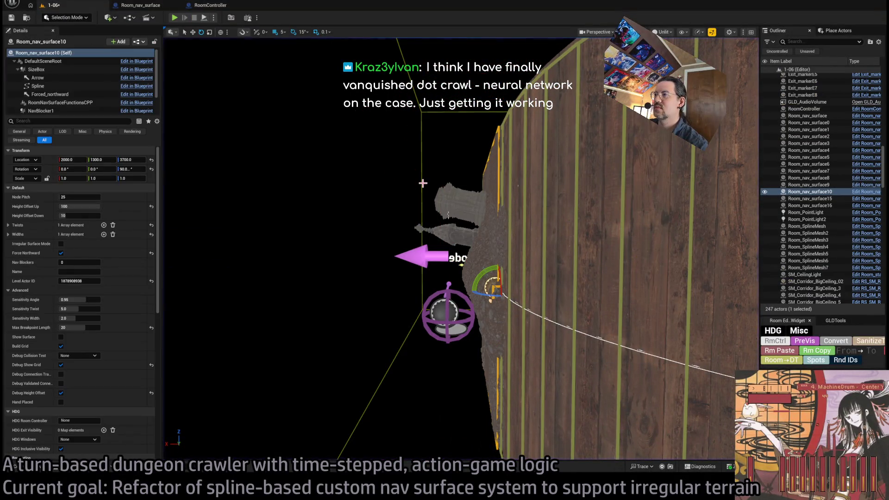
Try Height Offset Up values of 45, 50 and then 100
{"action": "left_click", "coordinate": [78, 206]}
{"action": "type", "text": "45"}
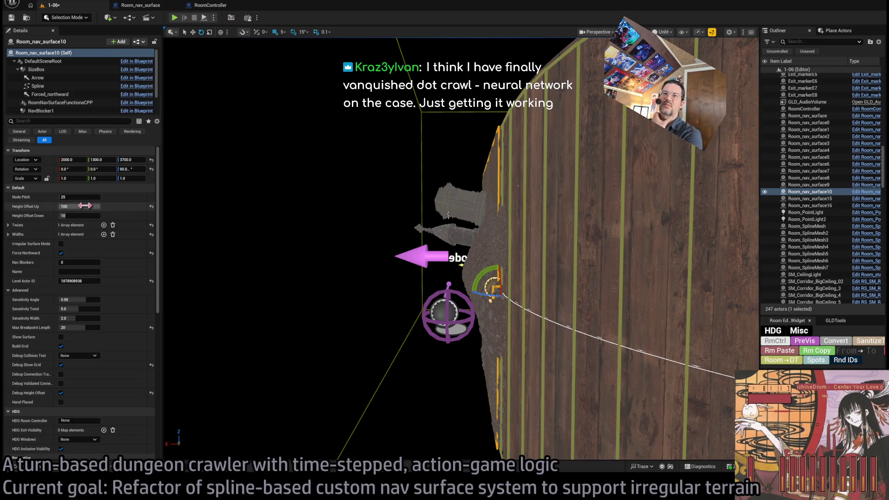
{"action": "key", "text": "Return"}
{"action": "type", "text": "50"}
{"action": "key", "text": "Return"}
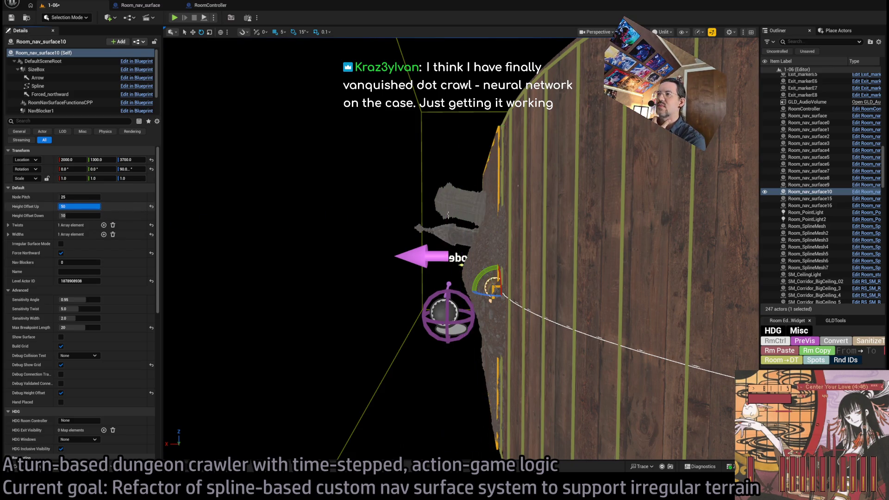
{"action": "key", "text": "Return"}
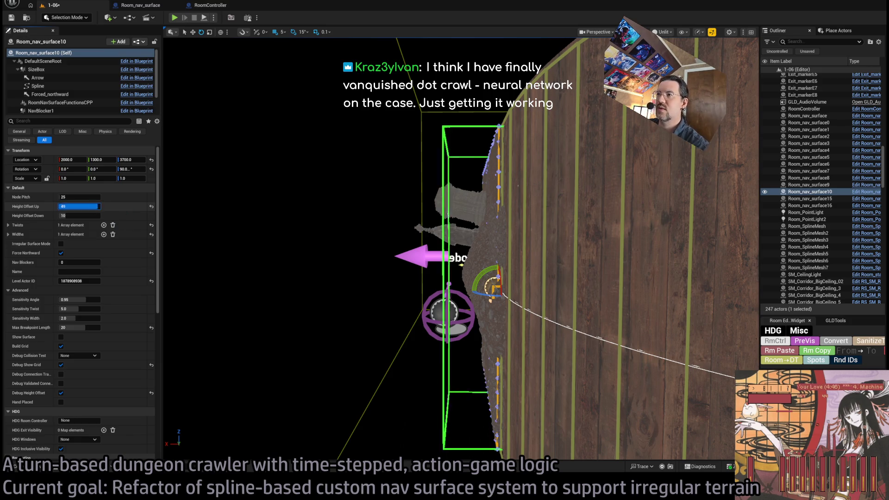
{"action": "key", "text": "Return"}
{"action": "type", "text": "100"}
{"action": "key", "text": "Return"}
Back in level 1-06, set Height Offset Up to 200 and start PIE
{"action": "left_click_drag", "start_coordinate": [320, 219], "coordinate": [336, 219]}
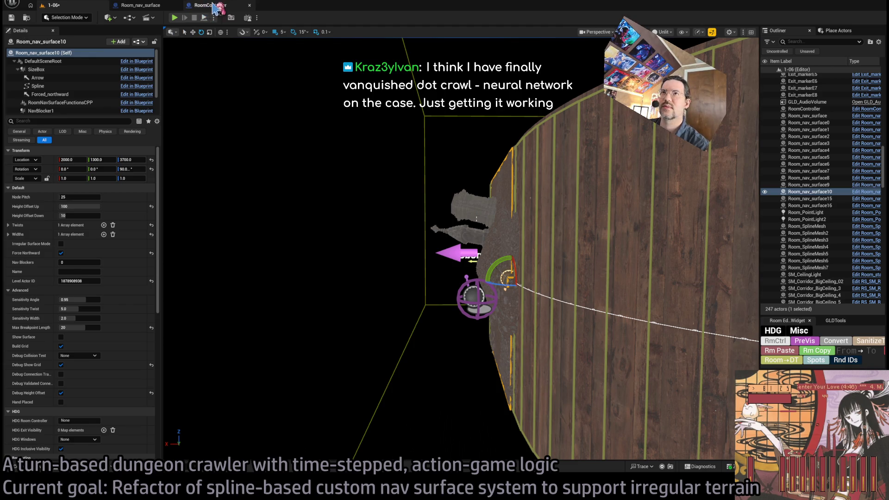
{"action": "left_click", "coordinate": [141, 5]}
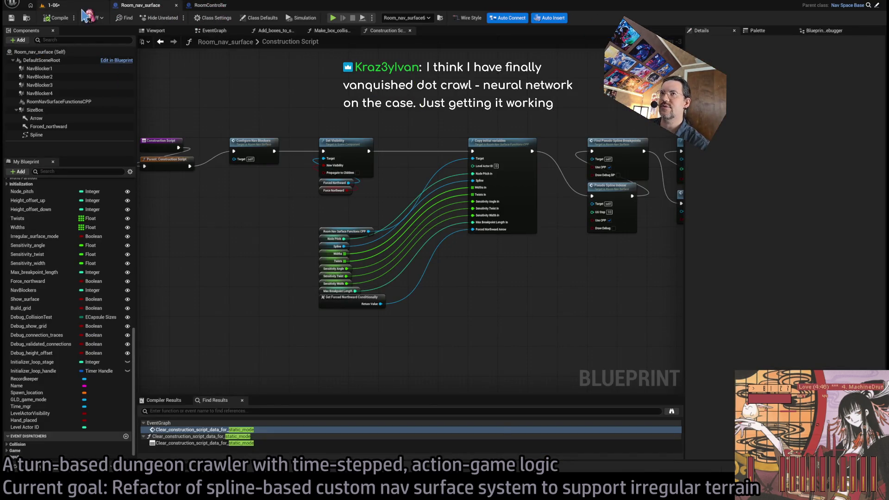
{"action": "left_click", "coordinate": [53, 5]}
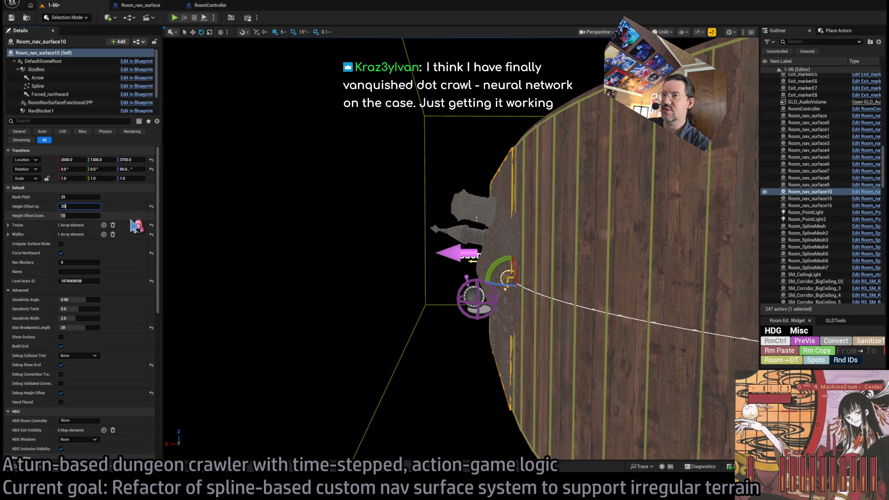
{"action": "type", "text": "00"}
{"action": "key", "text": "Return"}
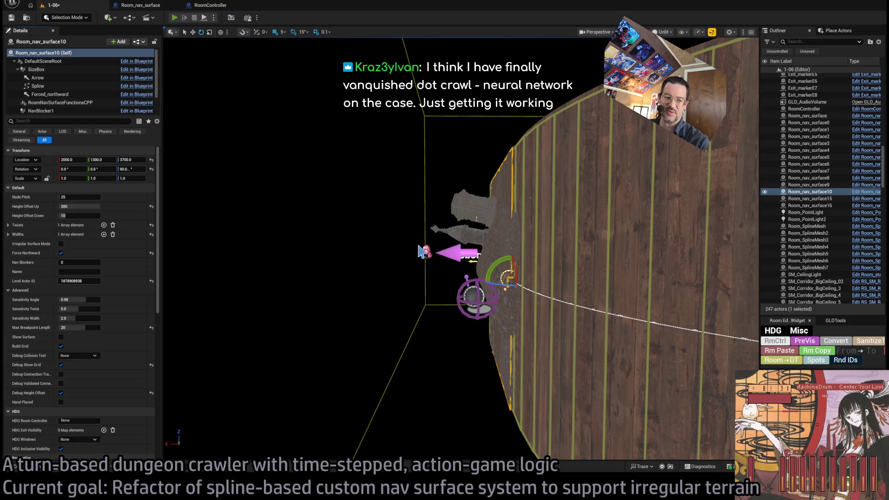
{"action": "key", "text": "alt+p"}
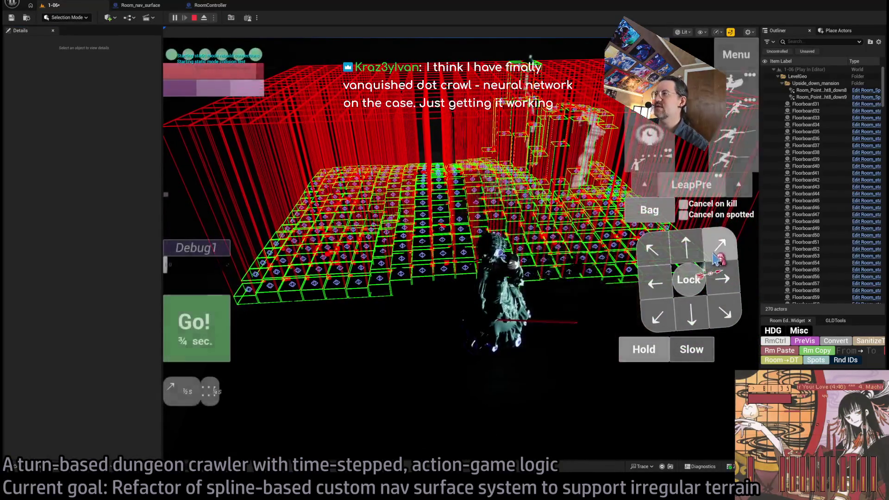
Rotate the game camera over the green-and-red grid and play two turns with Go!
{"action": "left_click", "coordinate": [717, 259]}
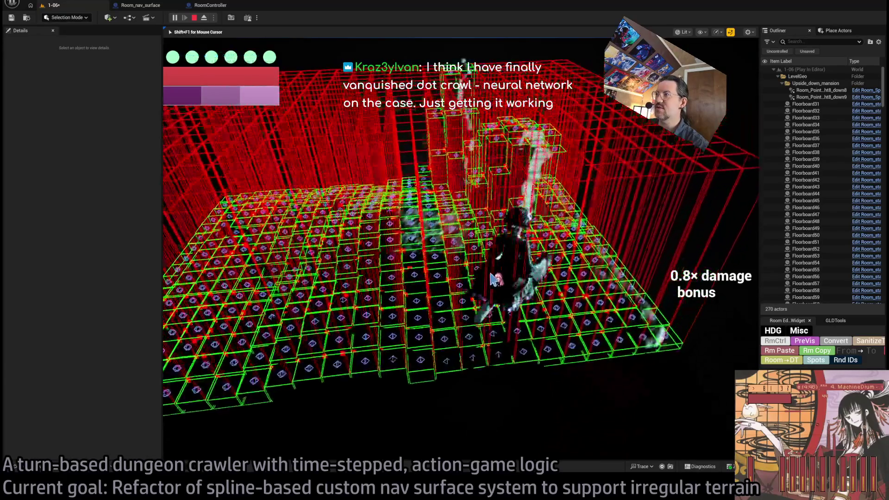
{"action": "left_click_drag", "start_coordinate": [494, 278], "coordinate": [370, 296]}
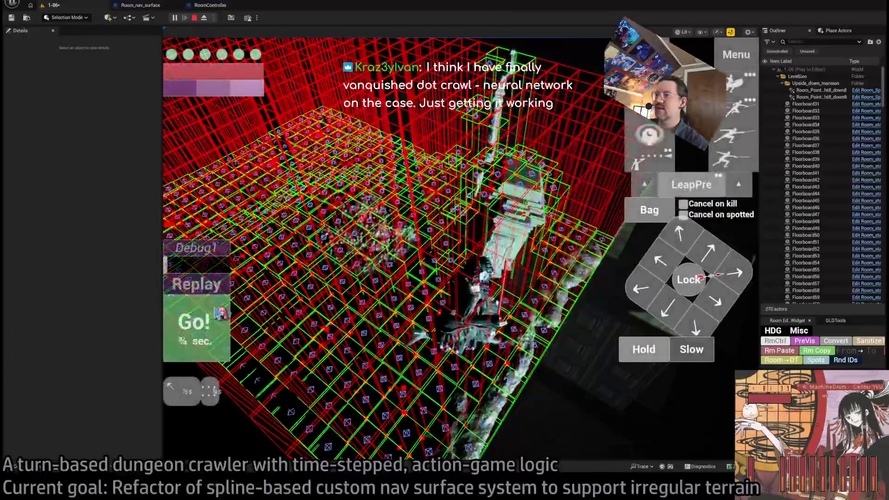
{"action": "left_click", "coordinate": [218, 313]}
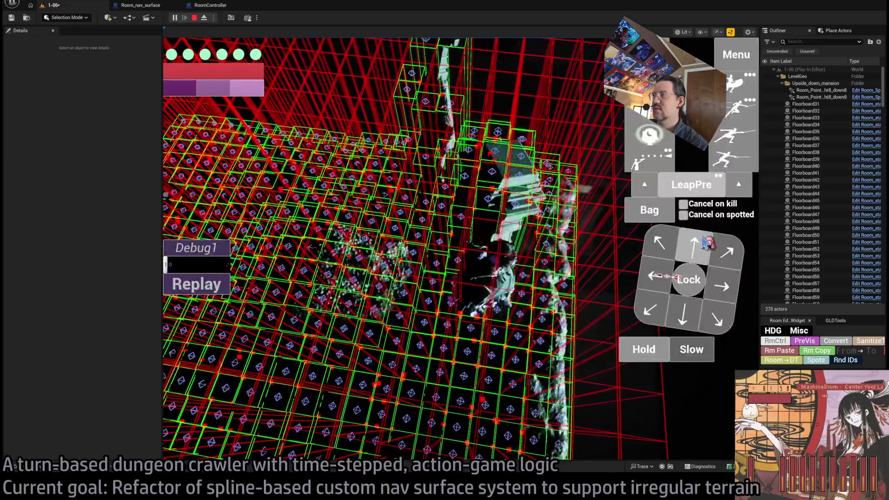
{"action": "left_click", "coordinate": [708, 243]}
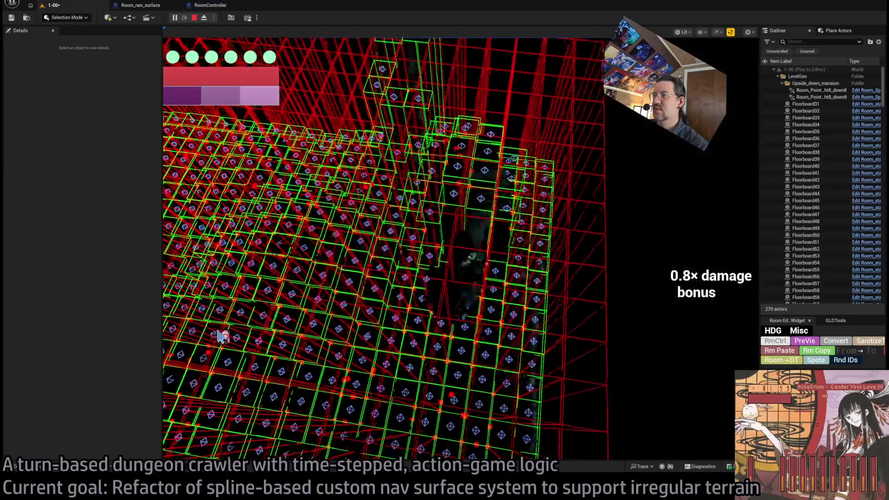